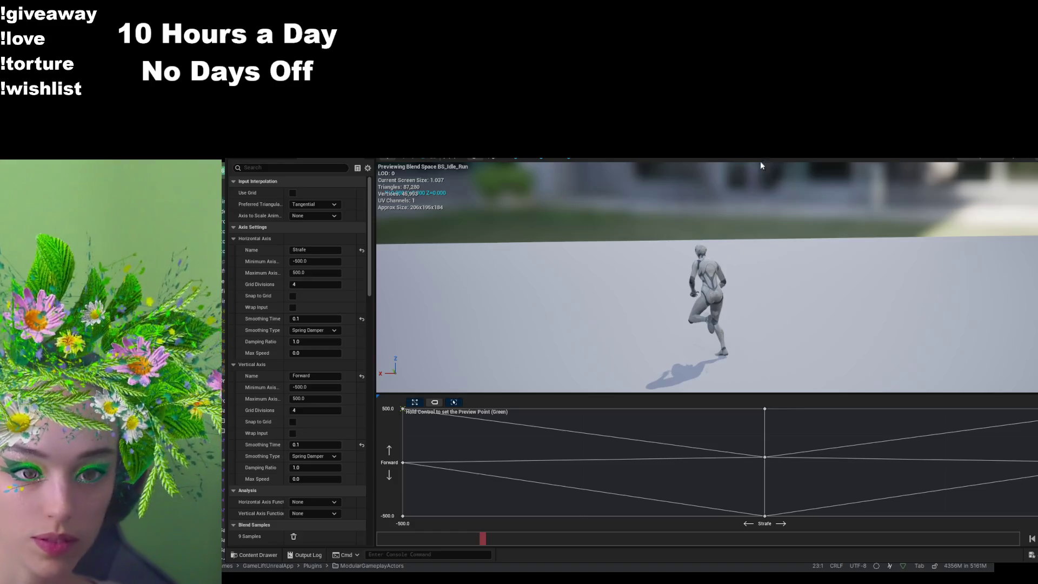
- Return to ABP_Unarmed's EventGraph and bring the Strafe assignment and its Print String into view
{"action": "key", "text": "ctrl+Tab"}
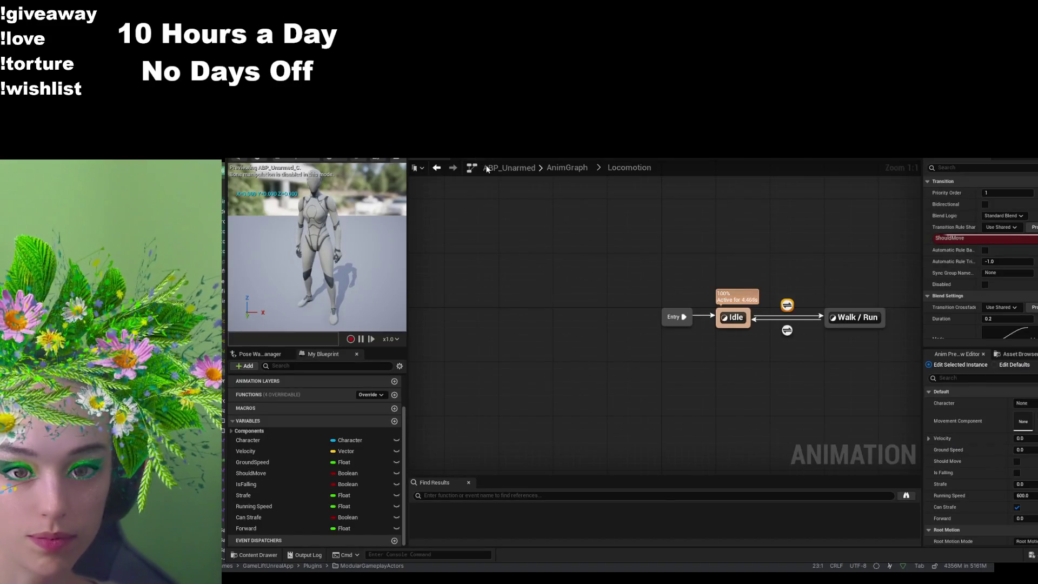
{"action": "left_click", "coordinate": [559, 158]}
{"action": "scroll", "coordinate": [642, 435], "scroll_direction": "down", "scroll_amount": 2}
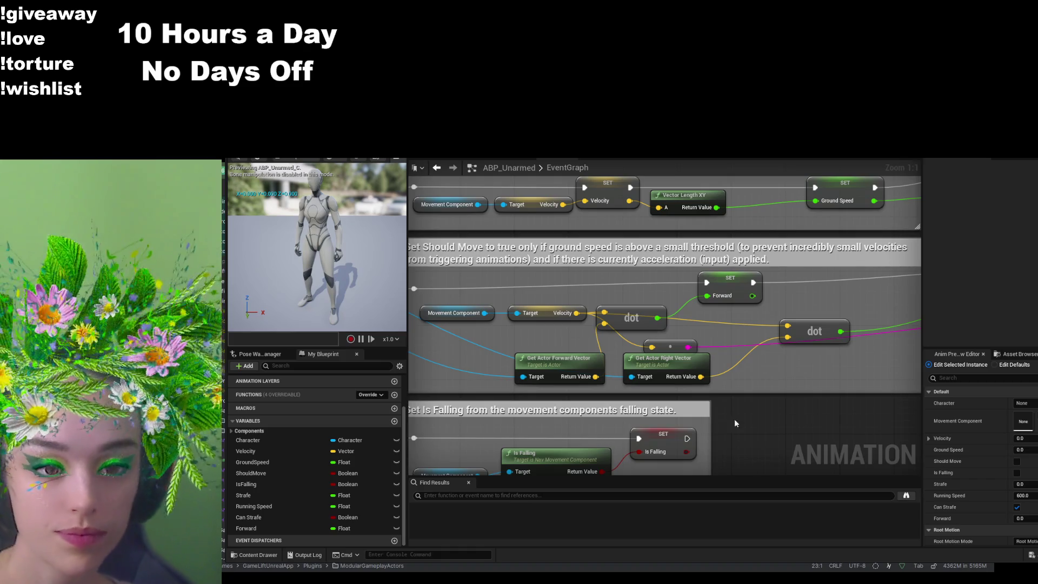
{"action": "mouse_move", "coordinate": [722, 424]}
{"action": "left_mouse_down"}
{"action": "mouse_move", "coordinate": [813, 401]}
{"action": "mouse_move", "coordinate": [794, 333]}
{"action": "left_mouse_up"}
- Delete the Print String node after SET Strafe and shift the Strafe setter slightly left
{"action": "left_click", "coordinate": [794, 334]}
{"action": "key", "text": "Delete"}
{"action": "mouse_move", "coordinate": [679, 294]}
{"action": "left_mouse_down"}
{"action": "mouse_move", "coordinate": [476, 299]}
{"action": "mouse_move", "coordinate": [635, 308]}
{"action": "mouse_move", "coordinate": [569, 314]}
{"action": "left_mouse_up"}
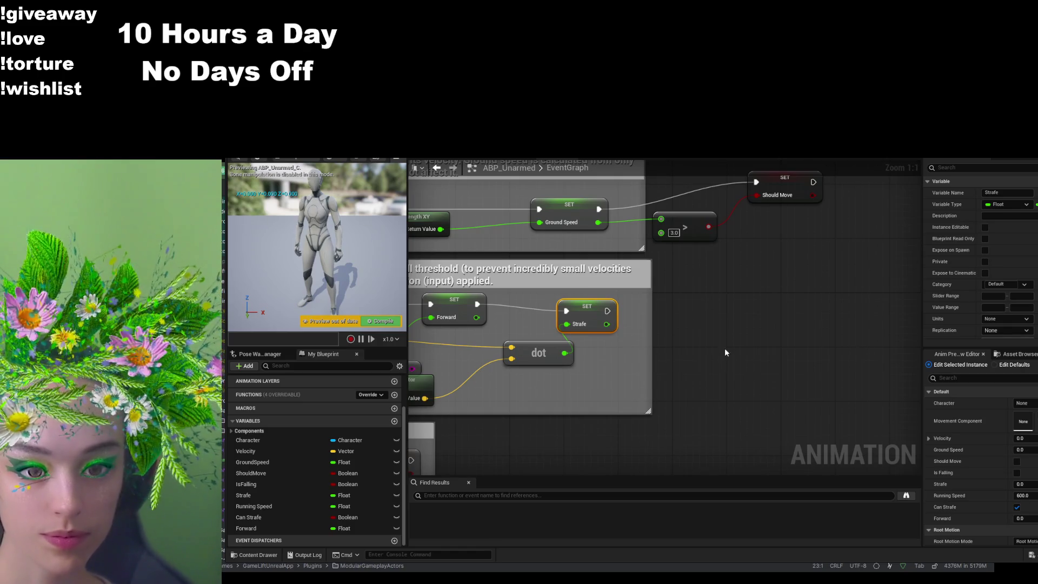
{"action": "left_click_drag", "start_coordinate": [724, 355], "coordinate": [791, 438]}
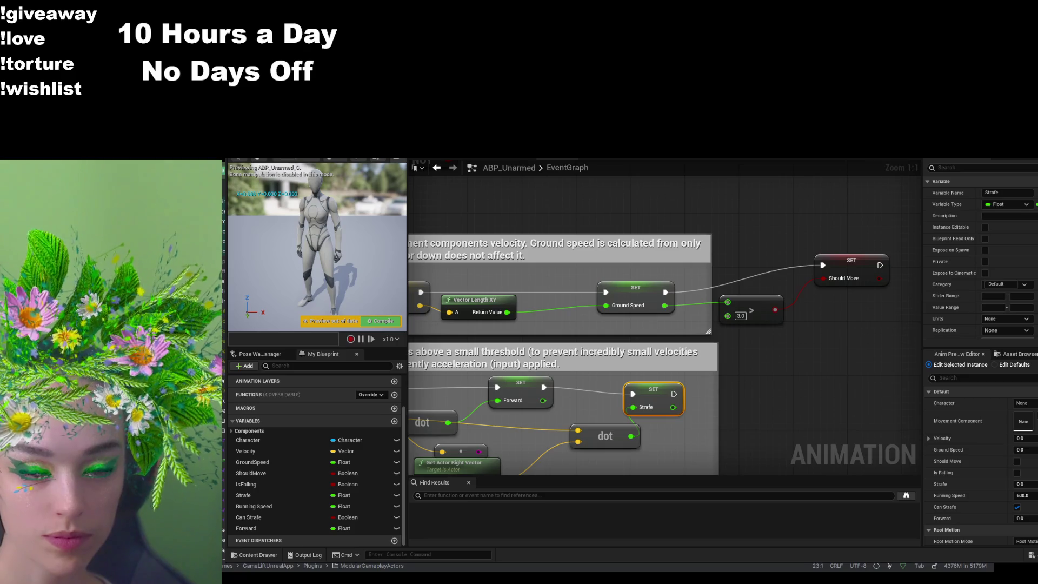
- Drag from the Forward value to place a float Multiply node below the Strafe dot product
{"action": "mouse_move", "coordinate": [725, 364]}
{"action": "left_mouse_down"}
{"action": "mouse_move", "coordinate": [849, 352]}
{"action": "mouse_move", "coordinate": [745, 338]}
{"action": "mouse_move", "coordinate": [755, 294]}
{"action": "left_mouse_up"}
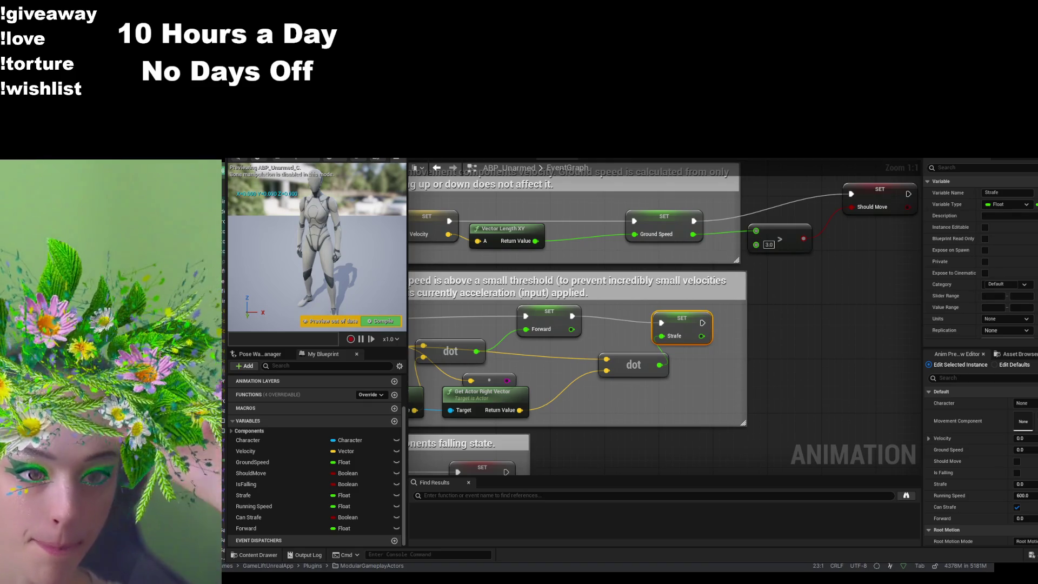
{"action": "mouse_move", "coordinate": [571, 330]}
{"action": "left_mouse_down"}
{"action": "mouse_move", "coordinate": [719, 338]}
{"action": "mouse_move", "coordinate": [698, 292]}
{"action": "mouse_move", "coordinate": [668, 291]}
{"action": "left_mouse_up"}
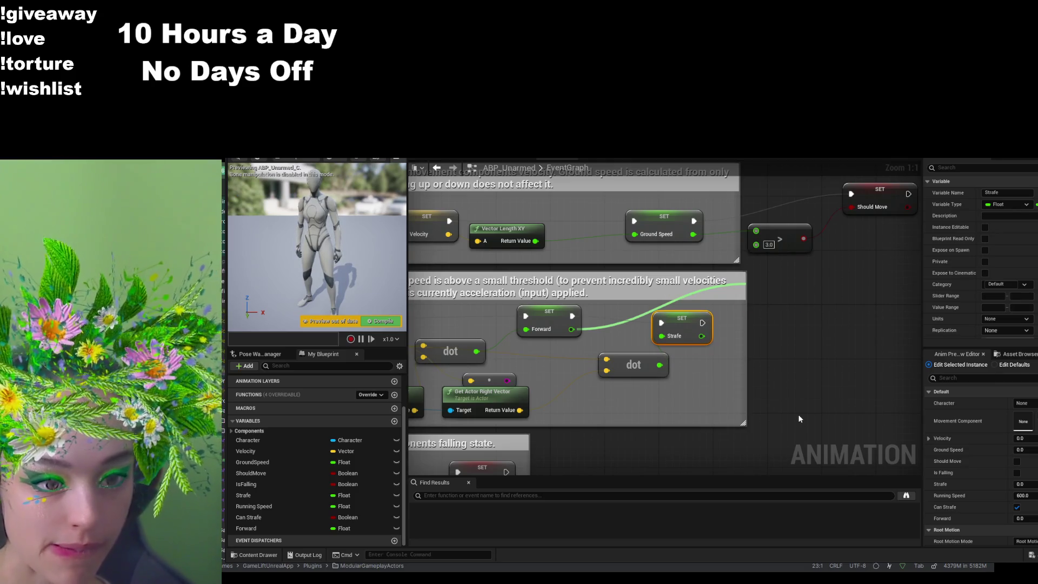
{"action": "left_click", "coordinate": [777, 291]}
{"action": "mouse_move", "coordinate": [777, 290]}
{"action": "left_mouse_down"}
{"action": "mouse_move", "coordinate": [663, 290]}
{"action": "mouse_move", "coordinate": [629, 438]}
{"action": "left_mouse_up"}
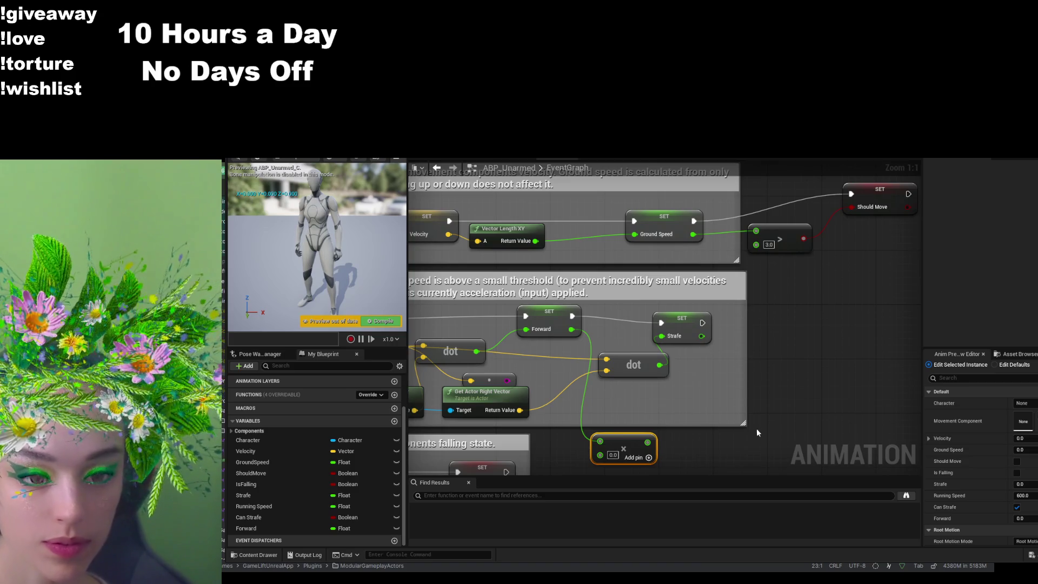
- Square Forward and Strafe with two Multiply nodes, each value feeding both inputs
{"action": "left_click_drag", "start_coordinate": [756, 429], "coordinate": [799, 386]}
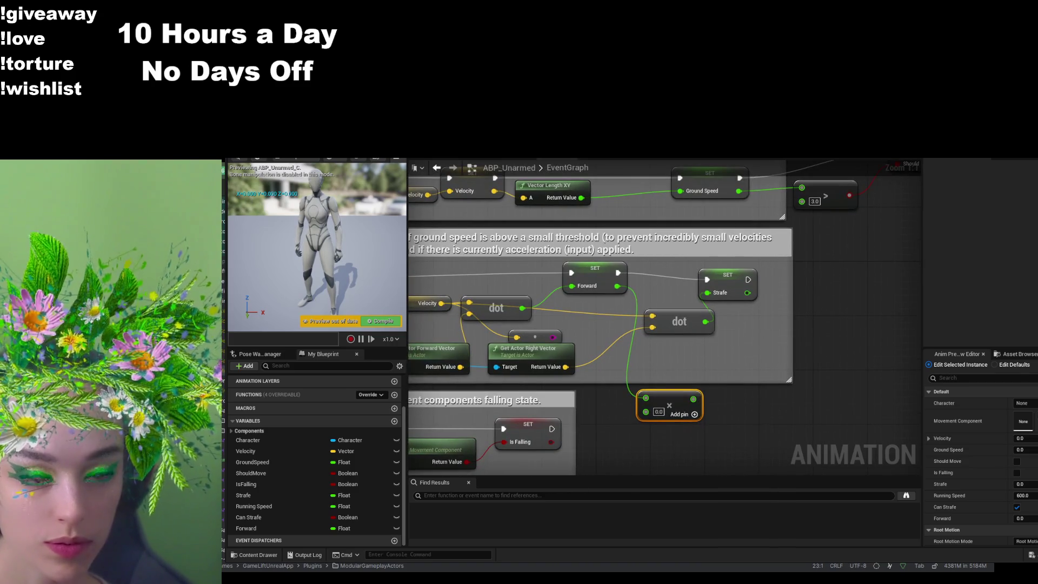
{"action": "mouse_move", "coordinate": [617, 286]}
{"action": "left_mouse_down"}
{"action": "mouse_move", "coordinate": [645, 412]}
{"action": "mouse_move", "coordinate": [685, 378]}
{"action": "left_mouse_up"}
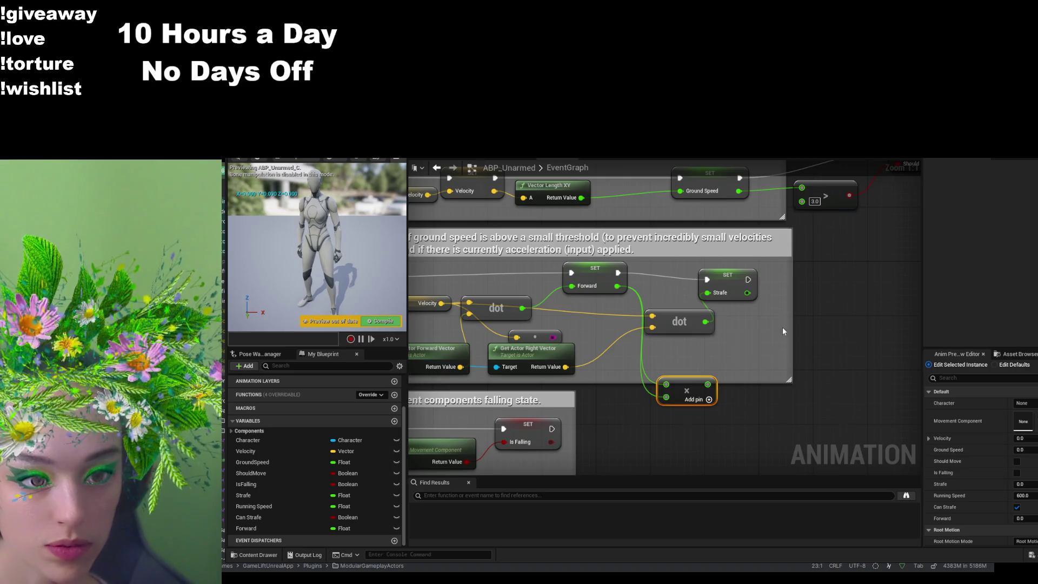
{"action": "left_click_drag", "start_coordinate": [747, 292], "coordinate": [820, 285]}
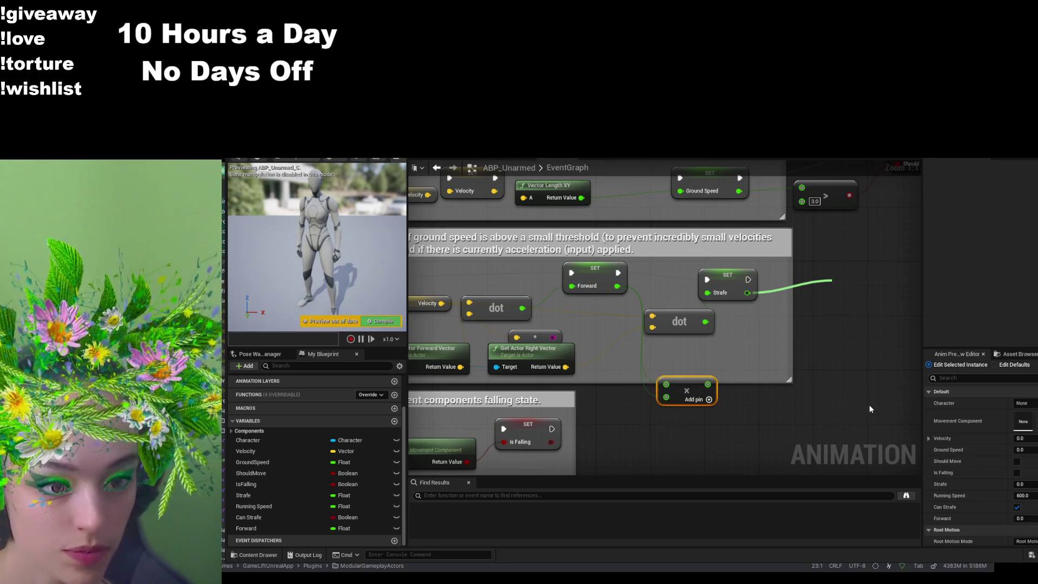
{"action": "left_click", "coordinate": [887, 410]}
{"action": "mouse_move", "coordinate": [748, 293]}
{"action": "left_mouse_down"}
{"action": "mouse_move", "coordinate": [844, 302]}
{"action": "mouse_move", "coordinate": [829, 289]}
{"action": "left_mouse_up"}
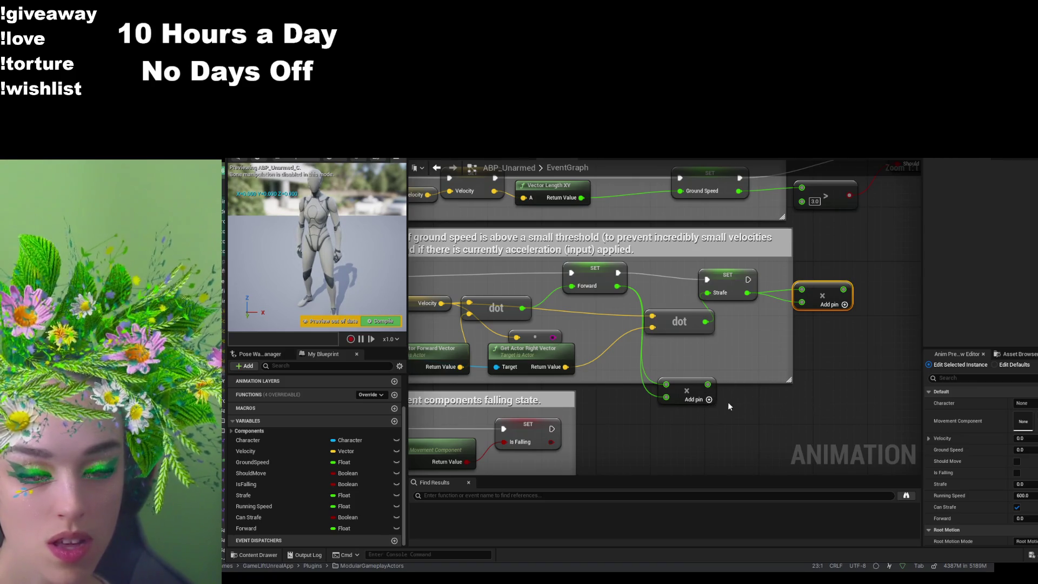
- Wire the Forward-squared and Strafe-squared results into the Add node's two inputs
{"action": "mouse_move", "coordinate": [708, 384]}
{"action": "left_mouse_down"}
{"action": "mouse_move", "coordinate": [790, 402]}
{"action": "mouse_move", "coordinate": [844, 360]}
{"action": "left_mouse_up"}
{"action": "left_click_drag", "start_coordinate": [843, 289], "coordinate": [822, 378]}
{"action": "left_click", "coordinate": [815, 414]}
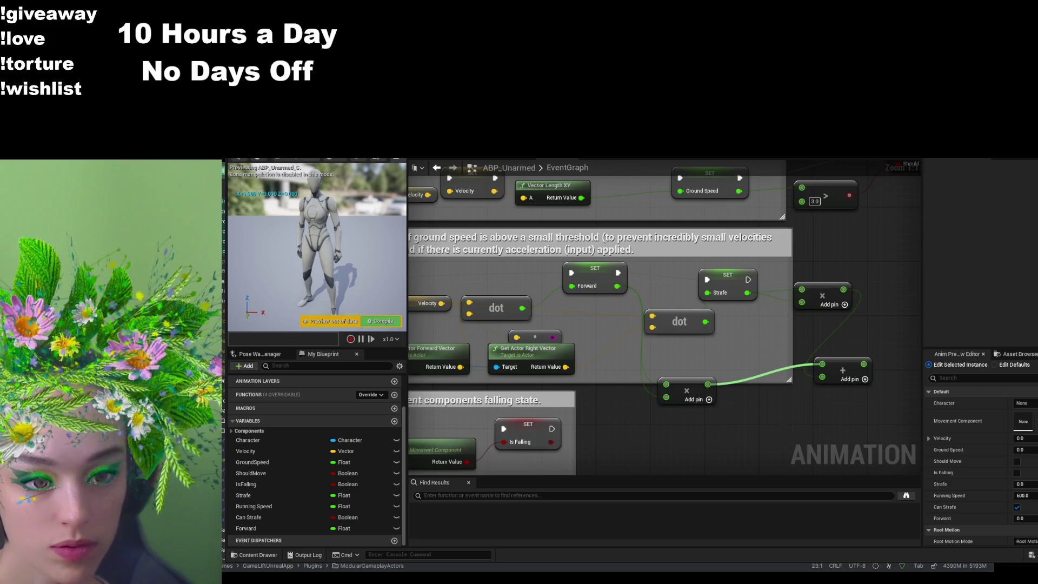
{"action": "left_click_drag", "start_coordinate": [885, 328], "coordinate": [800, 371]}
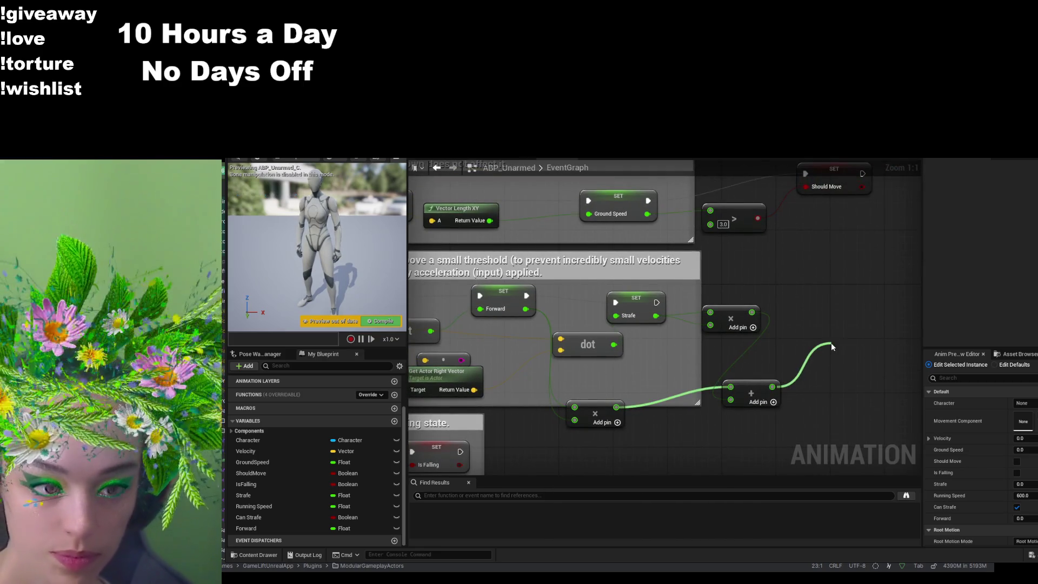
- Add a SQRT node on the Add output and line up the two Multiply nodes beside it
{"action": "left_click_drag", "start_coordinate": [832, 342], "coordinate": [831, 343]}
{"action": "left_click", "coordinate": [861, 372]}
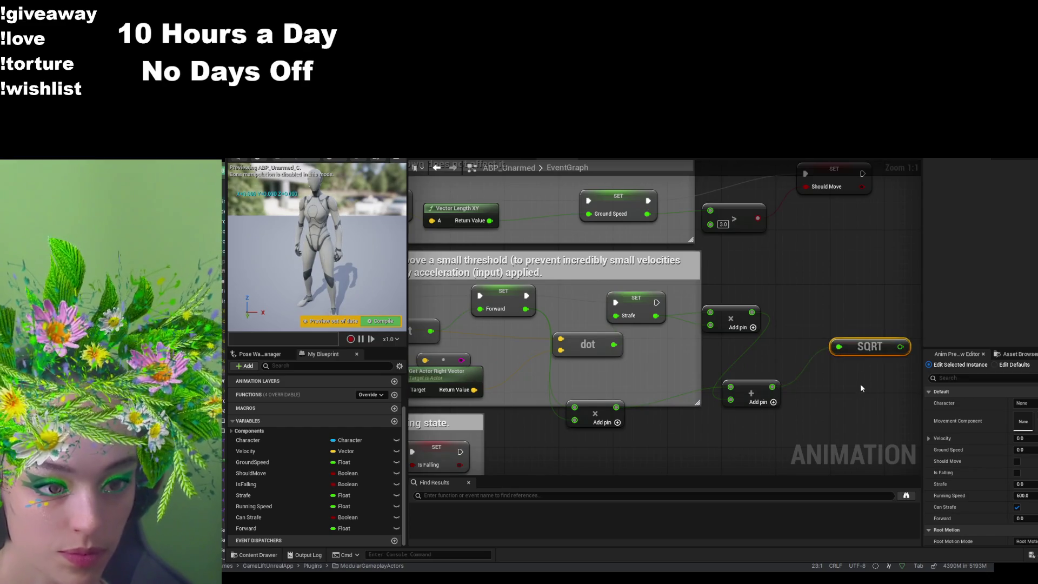
{"action": "left_click_drag", "start_coordinate": [858, 381], "coordinate": [811, 403]}
{"action": "mouse_move", "coordinate": [822, 368]}
{"action": "left_mouse_down"}
{"action": "mouse_move", "coordinate": [807, 390]}
{"action": "mouse_move", "coordinate": [774, 382]}
{"action": "left_mouse_up"}
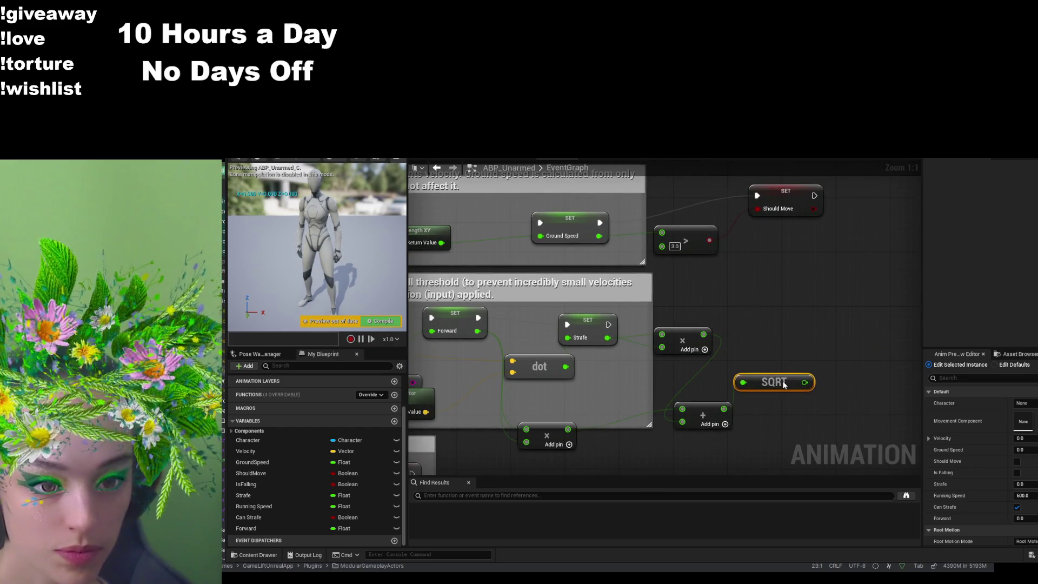
{"action": "mouse_move", "coordinate": [695, 339]}
{"action": "left_mouse_down"}
{"action": "mouse_move", "coordinate": [684, 372]}
{"action": "mouse_move", "coordinate": [642, 380]}
{"action": "left_mouse_up"}
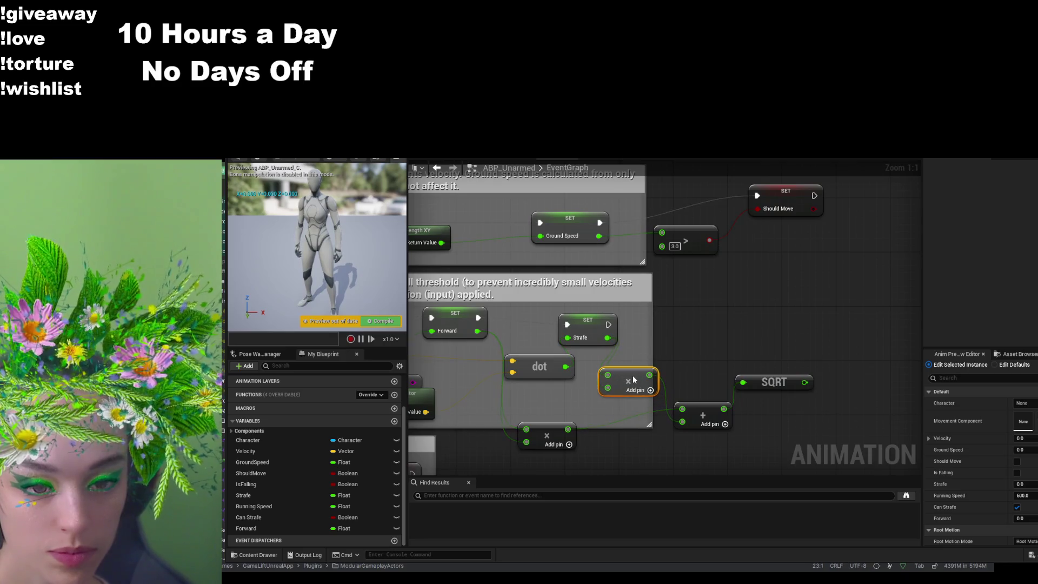
{"action": "left_click_drag", "start_coordinate": [535, 424], "coordinate": [618, 408]}
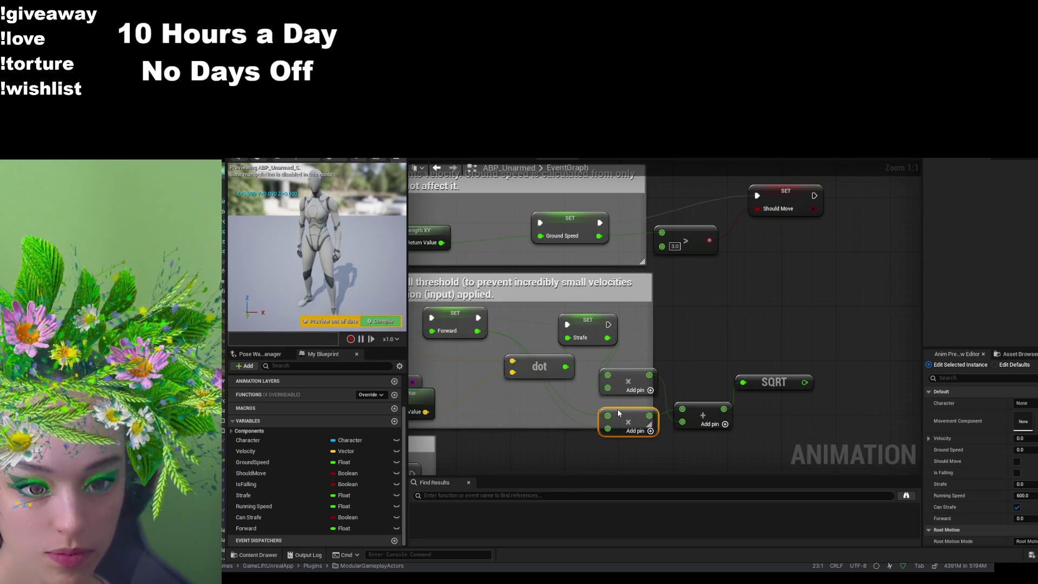
{"action": "left_click", "coordinate": [773, 361]}
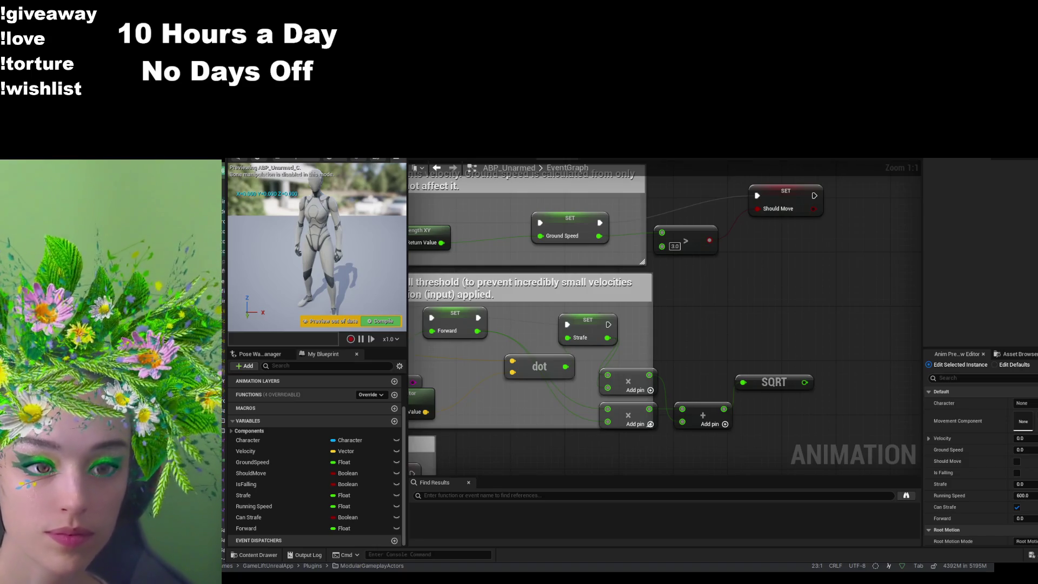
- Add a Max Walk Speed getter from the movement component and place it above SQRT
{"action": "mouse_move", "coordinate": [189, 414]}
{"action": "left_mouse_down"}
{"action": "mouse_move", "coordinate": [324, 400]}
{"action": "mouse_move", "coordinate": [459, 351]}
{"action": "mouse_move", "coordinate": [556, 348]}
{"action": "left_mouse_up"}
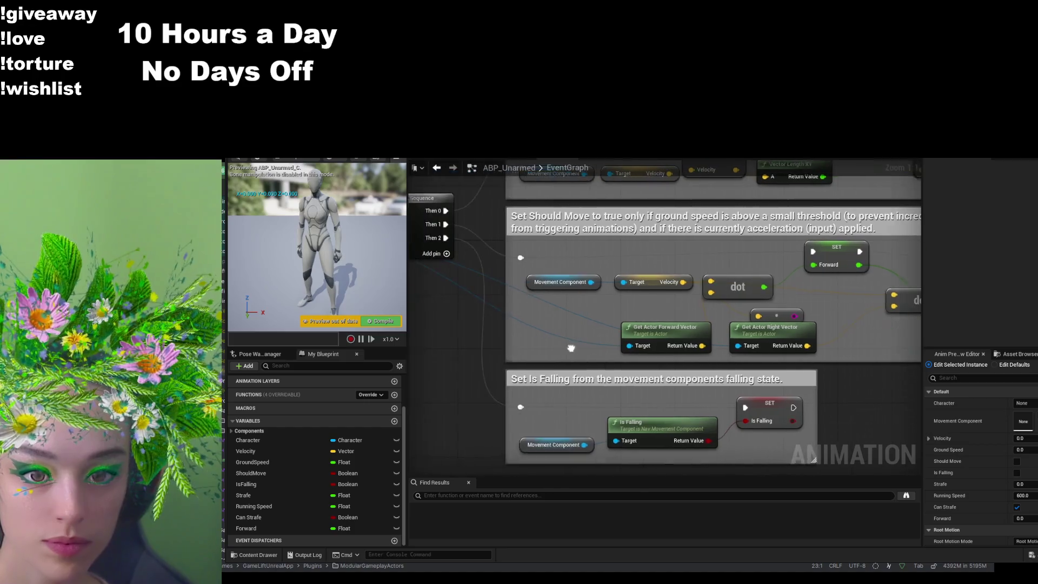
{"action": "left_click_drag", "start_coordinate": [606, 293], "coordinate": [135, 287]}
{"action": "left_click_drag", "start_coordinate": [780, 259], "coordinate": [661, 255]}
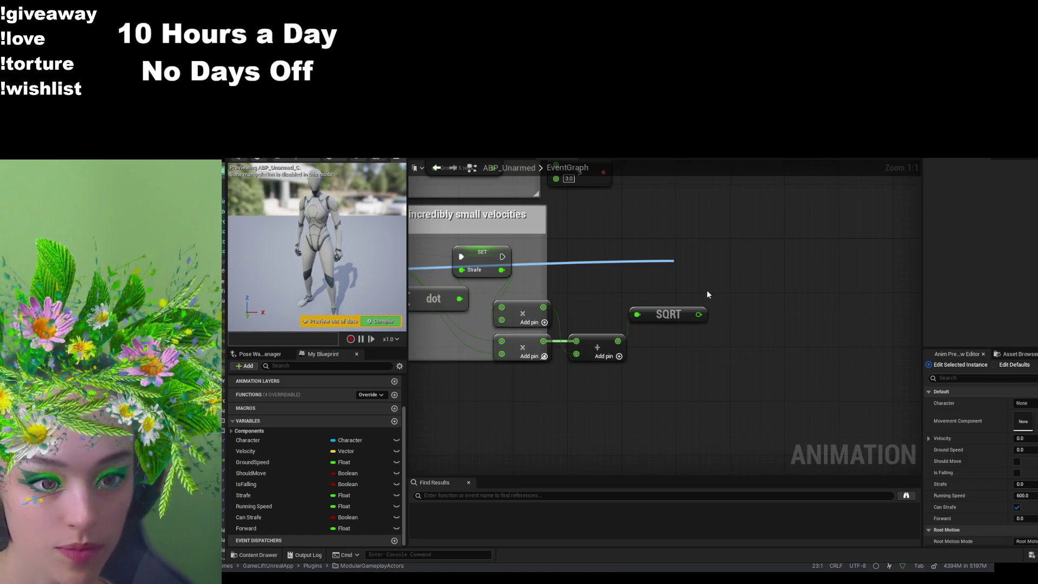
{"action": "left_click_drag", "start_coordinate": [714, 267], "coordinate": [631, 274]}
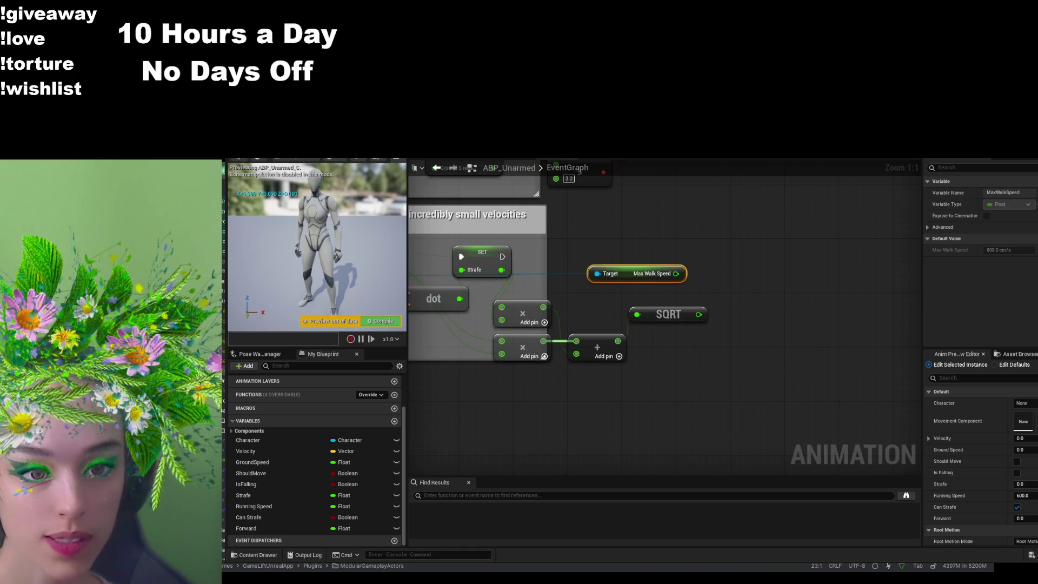
- Add a Greater (>) node comparing the SQRT result against Max Walk Speed
{"action": "mouse_move", "coordinate": [698, 314]}
{"action": "left_mouse_down"}
{"action": "mouse_move", "coordinate": [754, 281]}
{"action": "mouse_move", "coordinate": [757, 267]}
{"action": "left_mouse_up"}
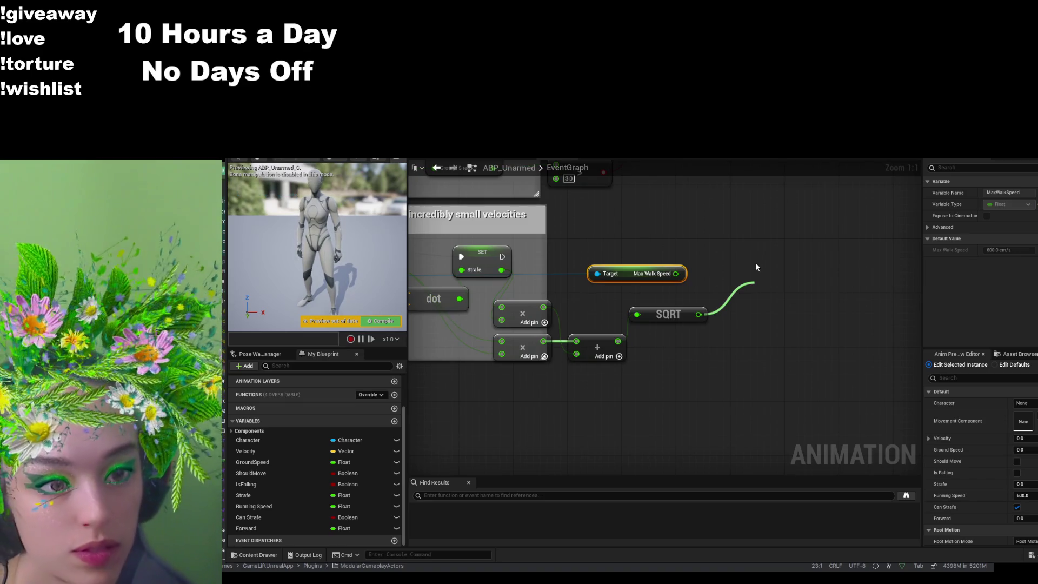
{"action": "left_click", "coordinate": [822, 319]}
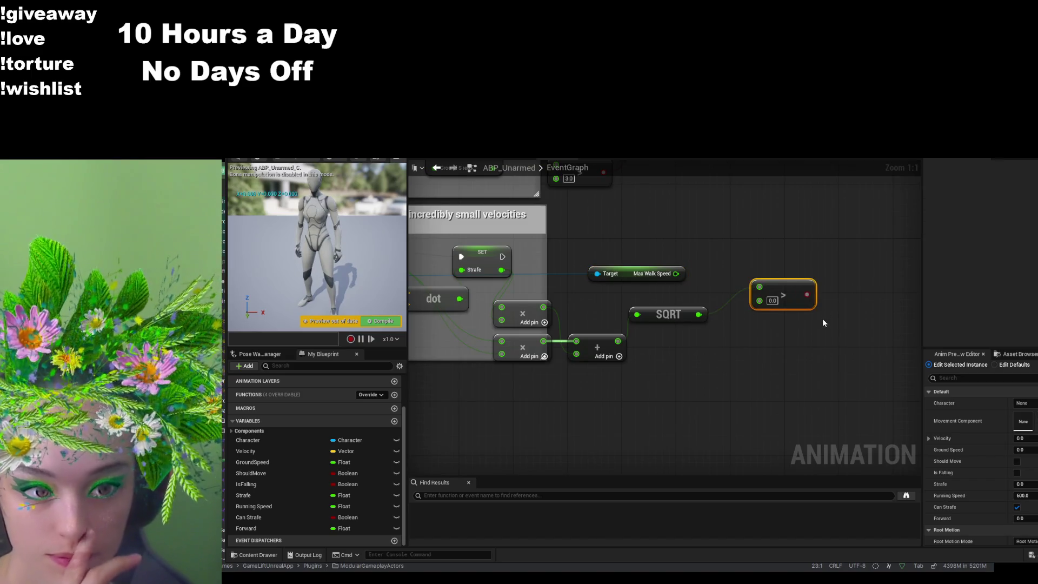
{"action": "left_click_drag", "start_coordinate": [796, 283], "coordinate": [790, 285]}
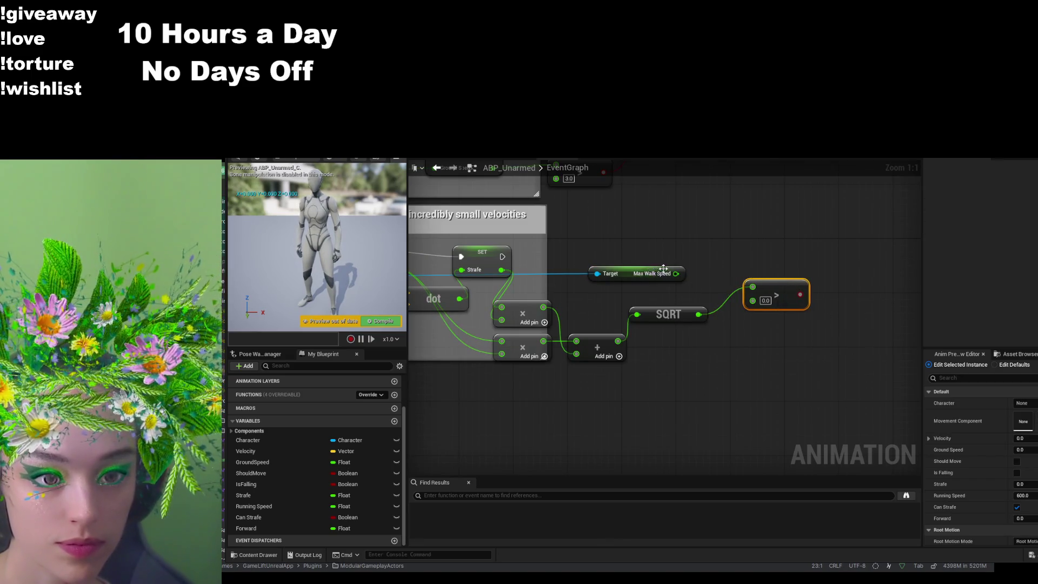
{"action": "left_click_drag", "start_coordinate": [676, 273], "coordinate": [755, 306]}
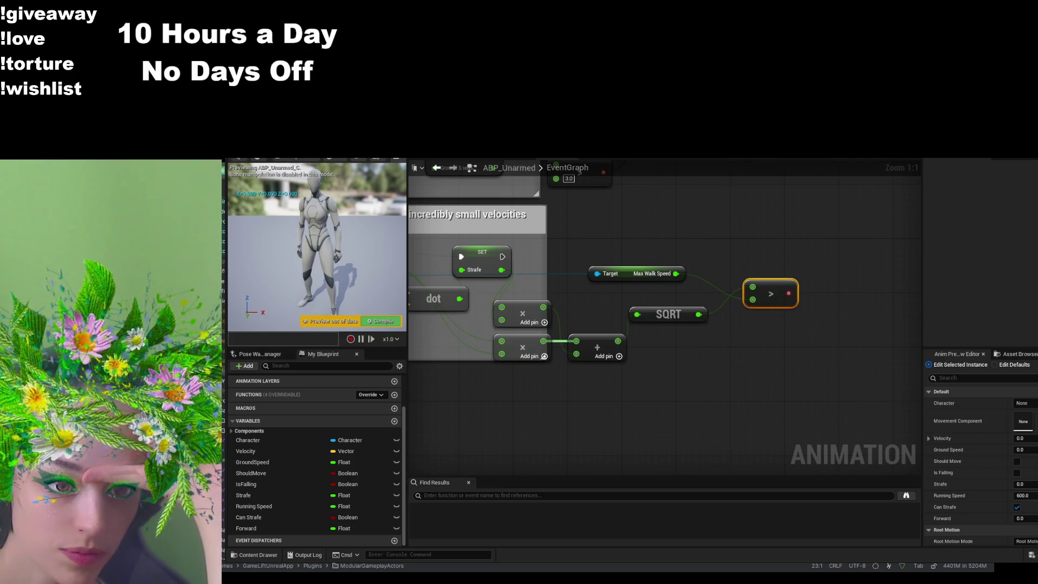
{"action": "left_click_drag", "start_coordinate": [788, 293], "coordinate": [830, 273]}
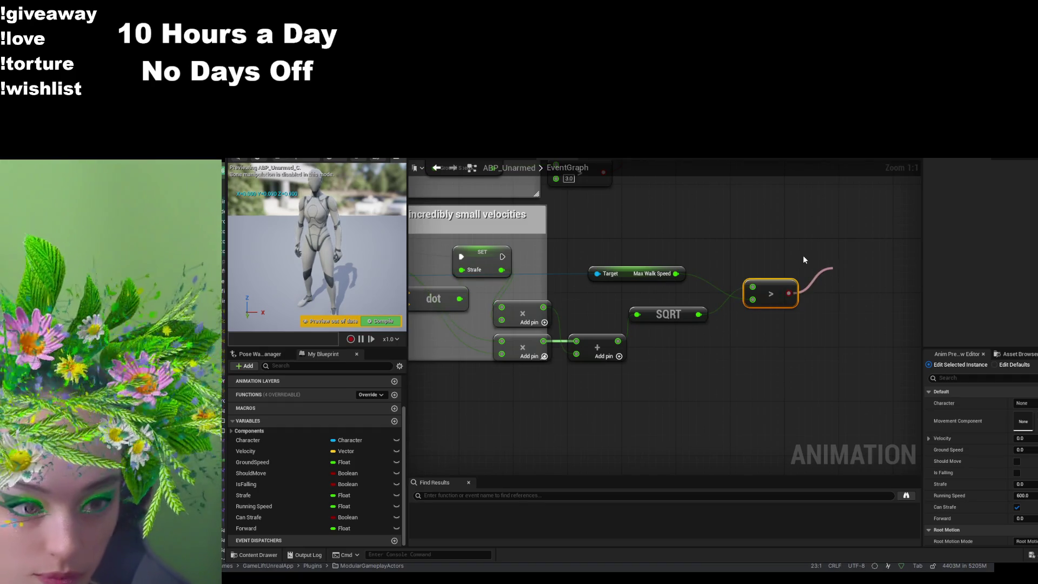
- Add a Branch node after the Should Move setter, detaching the comparison from its condition
{"action": "key", "text": "Return"}
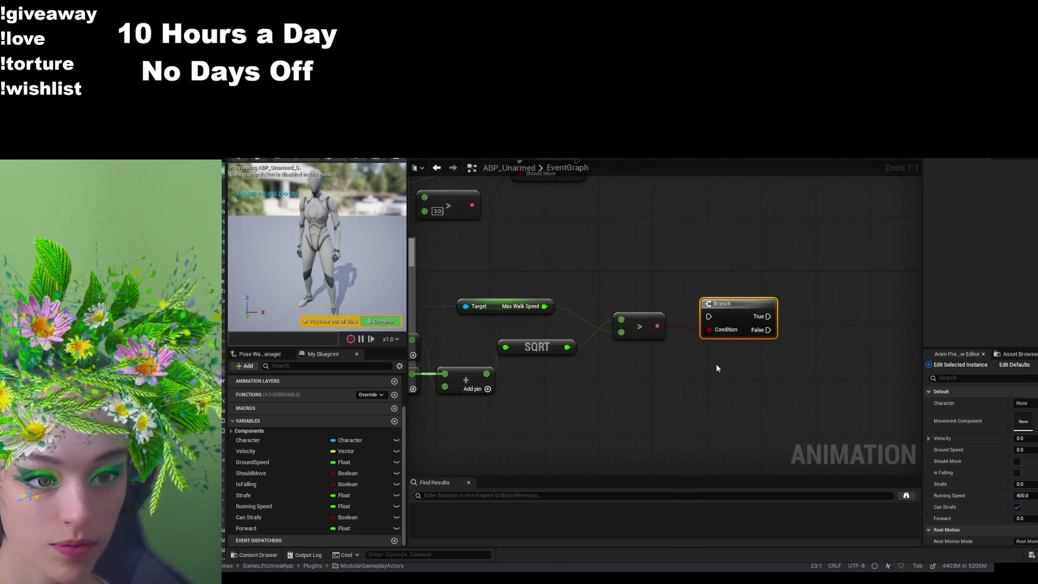
{"action": "mouse_move", "coordinate": [710, 323]}
{"action": "left_mouse_down"}
{"action": "mouse_move", "coordinate": [777, 303]}
{"action": "mouse_move", "coordinate": [716, 319]}
{"action": "mouse_move", "coordinate": [750, 352]}
{"action": "mouse_move", "coordinate": [766, 344]}
{"action": "left_mouse_up"}
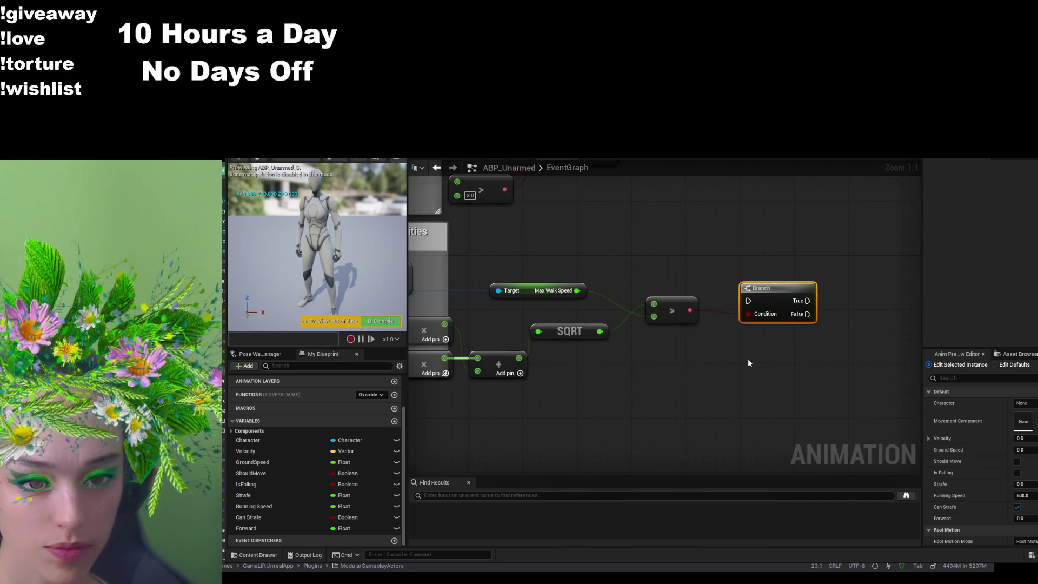
{"action": "left_click", "coordinate": [691, 310], "text": "alt"}
{"action": "mouse_move", "coordinate": [767, 288]}
{"action": "left_mouse_down"}
{"action": "mouse_move", "coordinate": [754, 264]}
{"action": "mouse_move", "coordinate": [690, 217]}
{"action": "mouse_move", "coordinate": [804, 287]}
{"action": "left_mouse_up"}
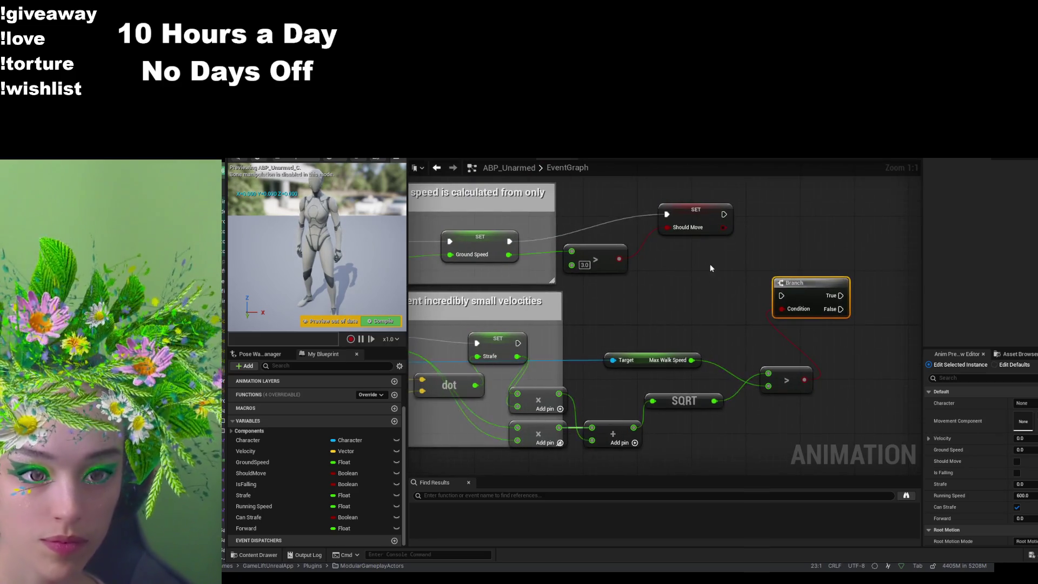
{"action": "mouse_move", "coordinate": [725, 214]}
{"action": "left_mouse_down"}
{"action": "mouse_move", "coordinate": [781, 296]}
{"action": "mouse_move", "coordinate": [844, 268]}
{"action": "left_mouse_up"}
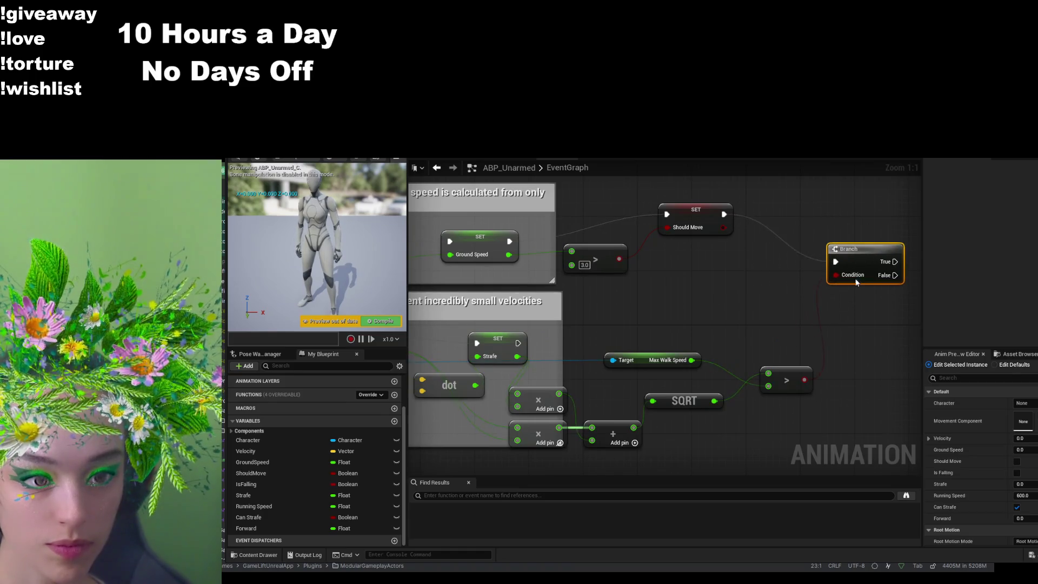
{"action": "left_click_drag", "start_coordinate": [860, 339], "coordinate": [712, 383]}
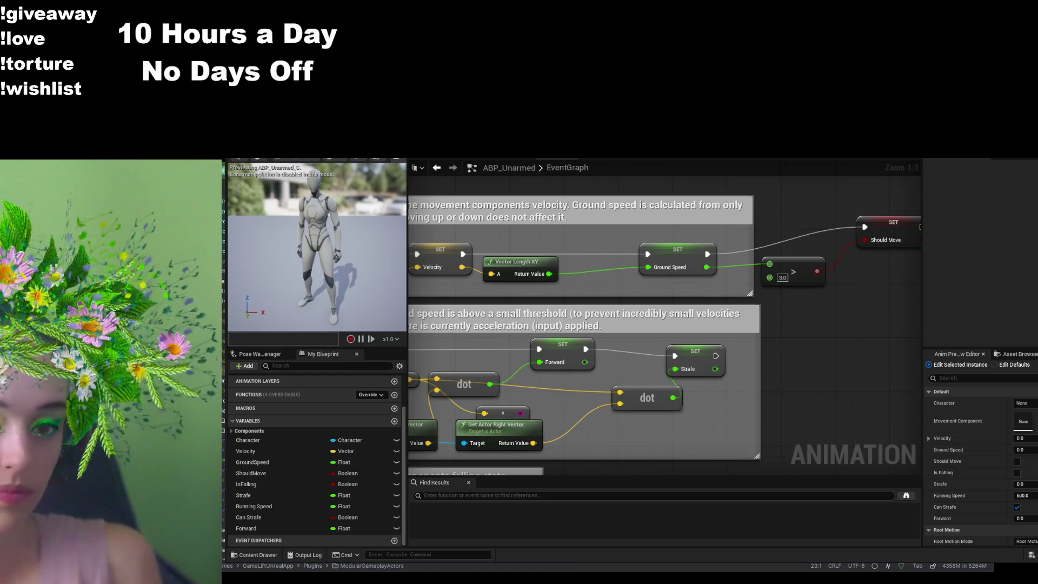
- Drag an execution wire from SET Strafe into empty space and add a Make Vector node
{"action": "mouse_move", "coordinate": [813, 462]}
{"action": "left_mouse_down"}
{"action": "mouse_move", "coordinate": [688, 371]}
{"action": "mouse_move", "coordinate": [668, 339]}
{"action": "left_mouse_up"}
{"action": "left_click_drag", "start_coordinate": [597, 350], "coordinate": [710, 307]}
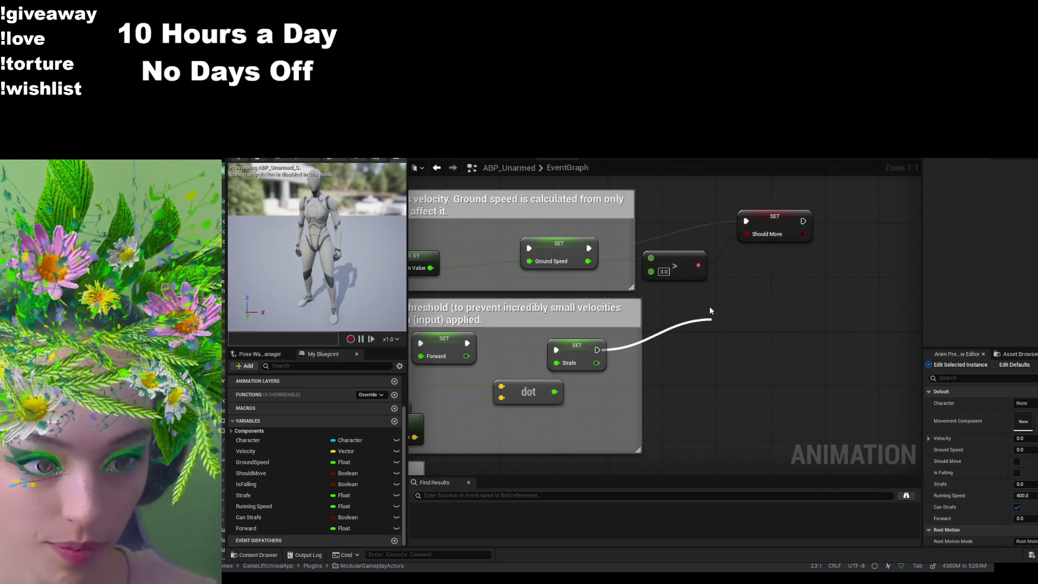
{"action": "left_click", "coordinate": [757, 354]}
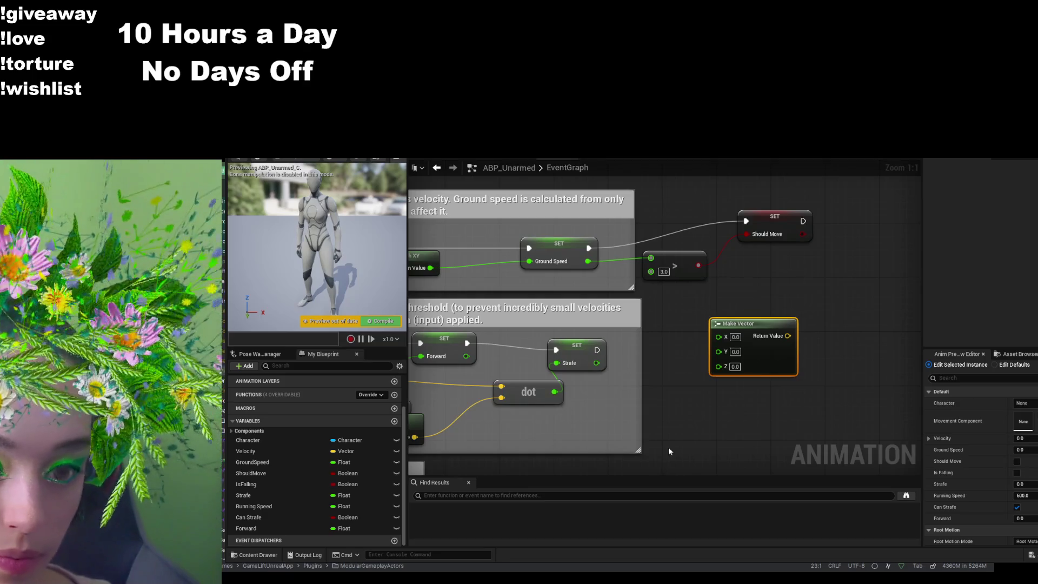
- Wire Strafe into Make Vector's X and Forward into its Y, leaving Z at 0
{"action": "left_click_drag", "start_coordinate": [668, 449], "coordinate": [771, 390]}
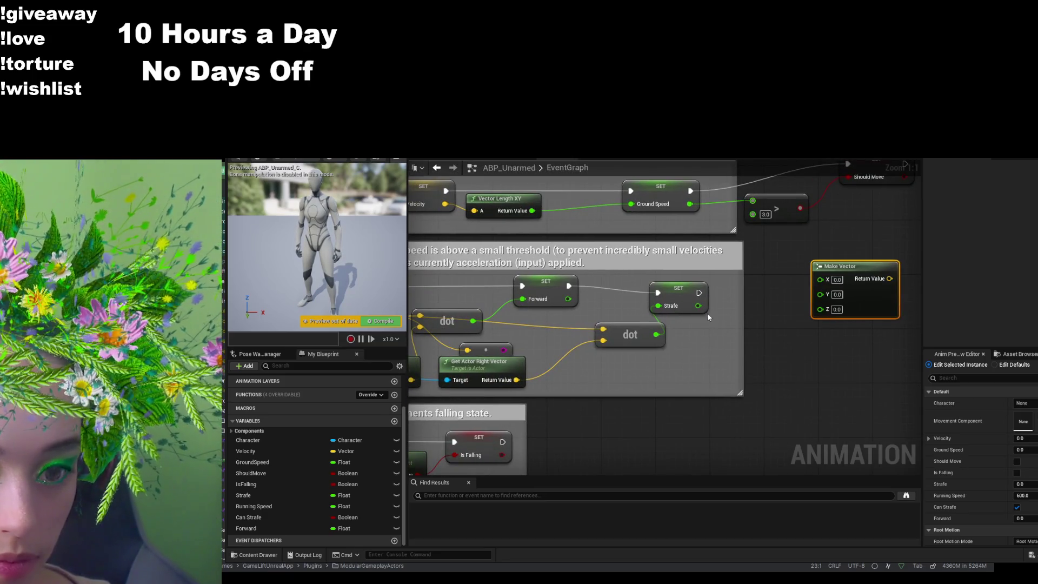
{"action": "mouse_move", "coordinate": [697, 306]}
{"action": "left_mouse_down"}
{"action": "mouse_move", "coordinate": [809, 292]}
{"action": "mouse_move", "coordinate": [820, 279]}
{"action": "left_mouse_up"}
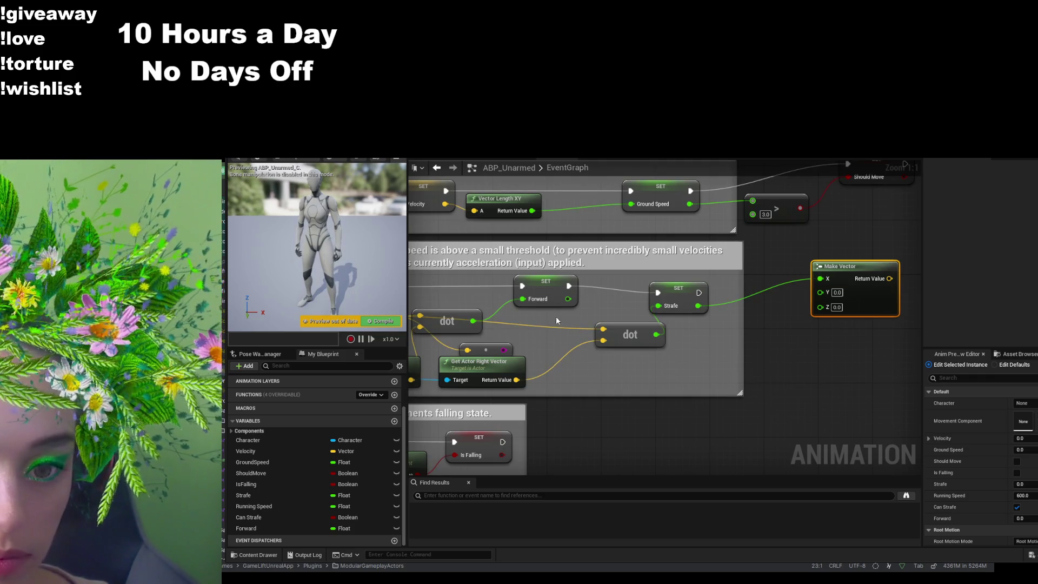
{"action": "left_click_drag", "start_coordinate": [567, 299], "coordinate": [820, 291]}
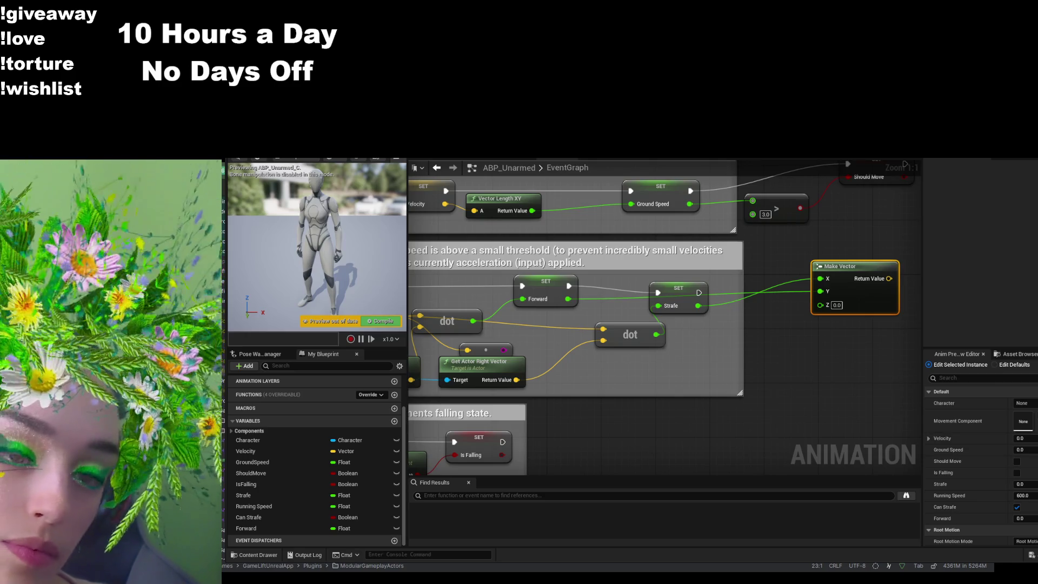
{"action": "left_click_drag", "start_coordinate": [808, 359], "coordinate": [697, 401]}
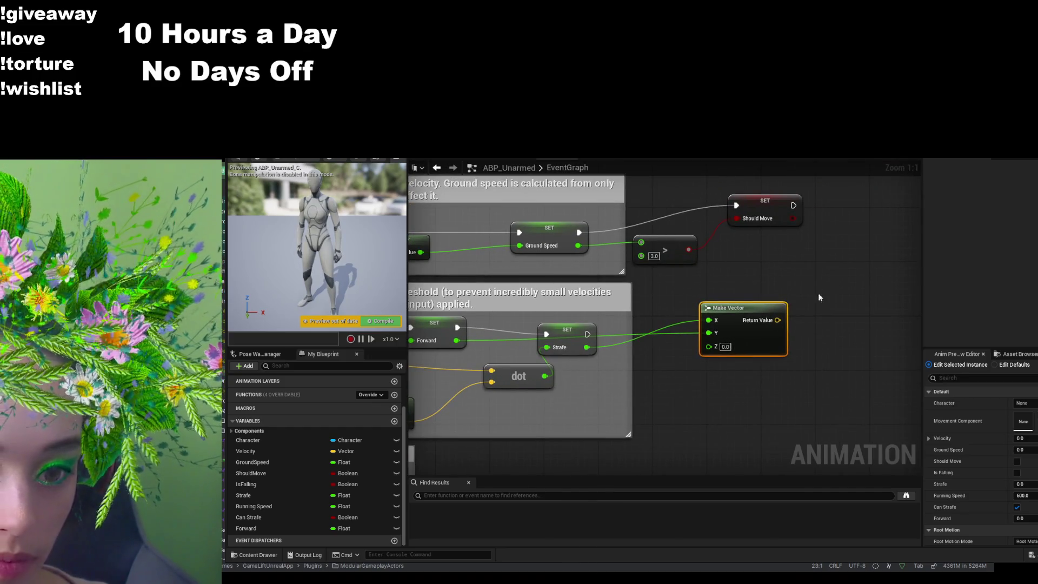
{"action": "mouse_move", "coordinate": [777, 320]}
{"action": "left_mouse_down"}
{"action": "mouse_move", "coordinate": [838, 285]}
{"action": "mouse_move", "coordinate": [805, 279]}
{"action": "left_mouse_up"}
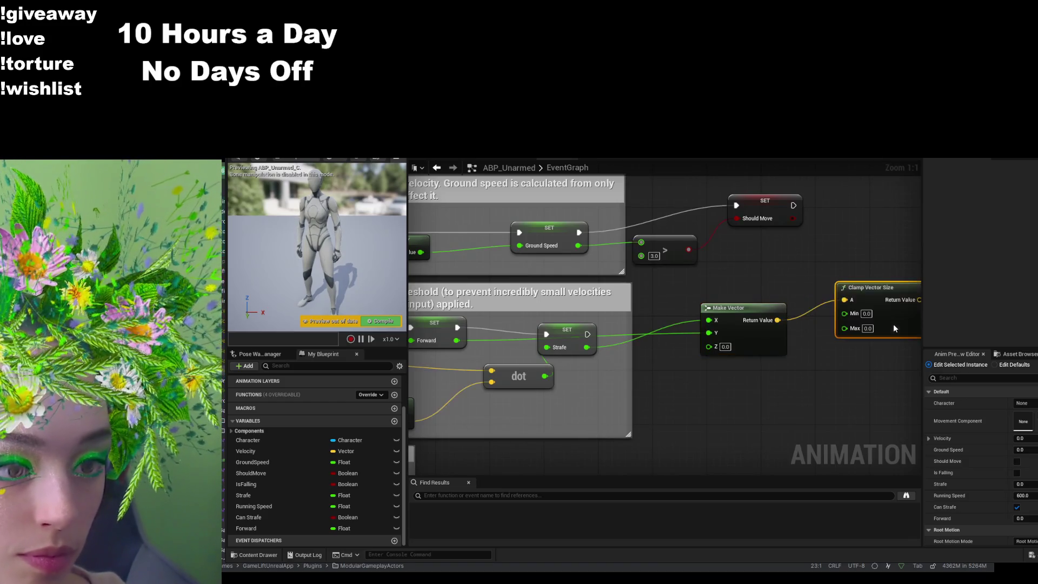
- Add a Clamp Vector Size node fed by the Make Vector result
{"action": "left_click", "coordinate": [893, 323]}
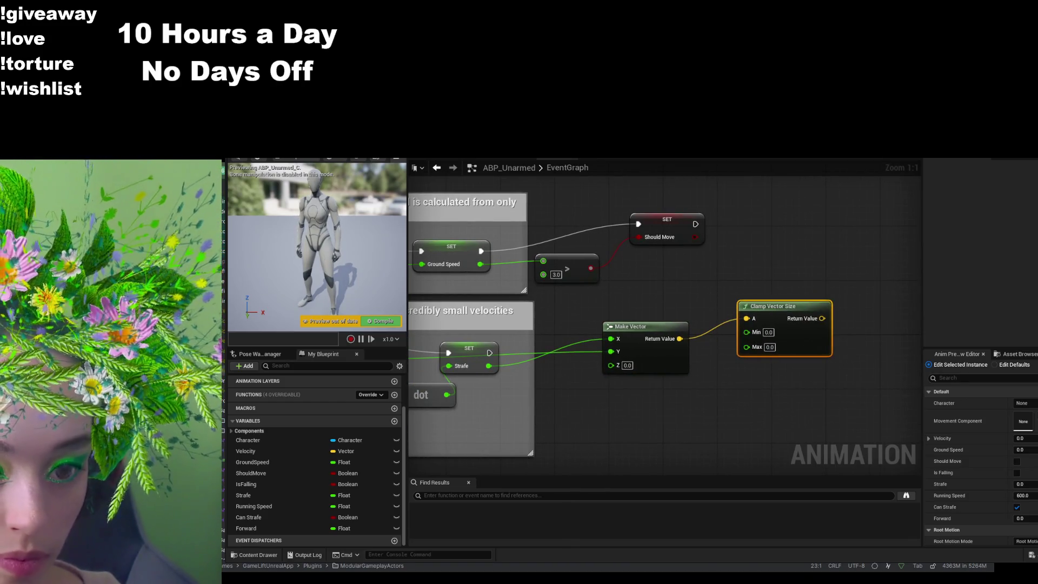
{"action": "scroll", "coordinate": [650, 406], "scroll_direction": "down", "scroll_amount": 3}
{"action": "scroll", "coordinate": [571, 284], "scroll_direction": "up", "scroll_amount": 4}
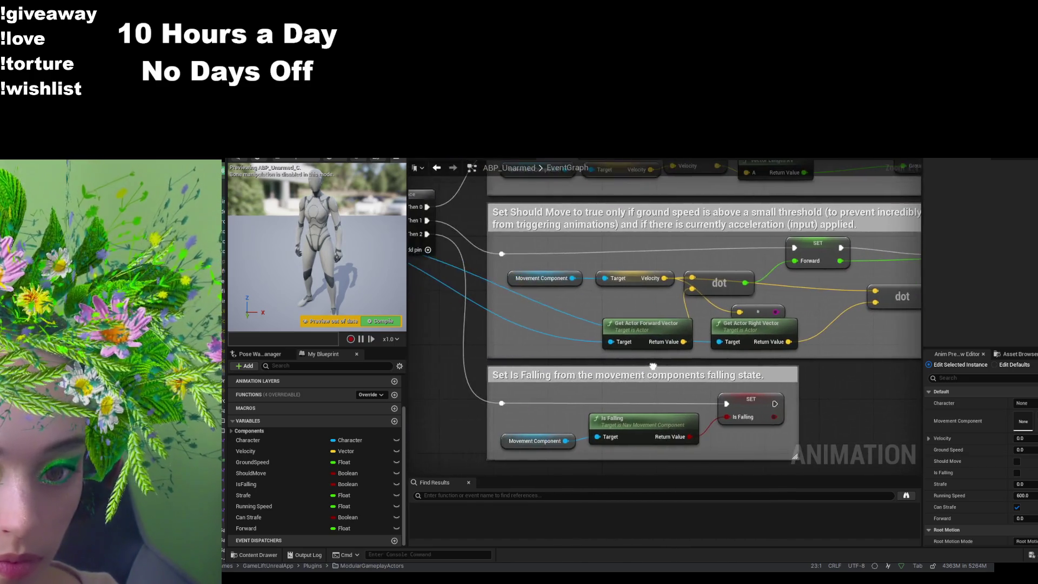
- Wire the movement component's Max Walk Speed into the clamp's Max, then break the clamped vector
{"action": "mouse_move", "coordinate": [572, 281]}
{"action": "left_mouse_down"}
{"action": "mouse_move", "coordinate": [800, 301]}
{"action": "mouse_move", "coordinate": [604, 319]}
{"action": "left_mouse_up"}
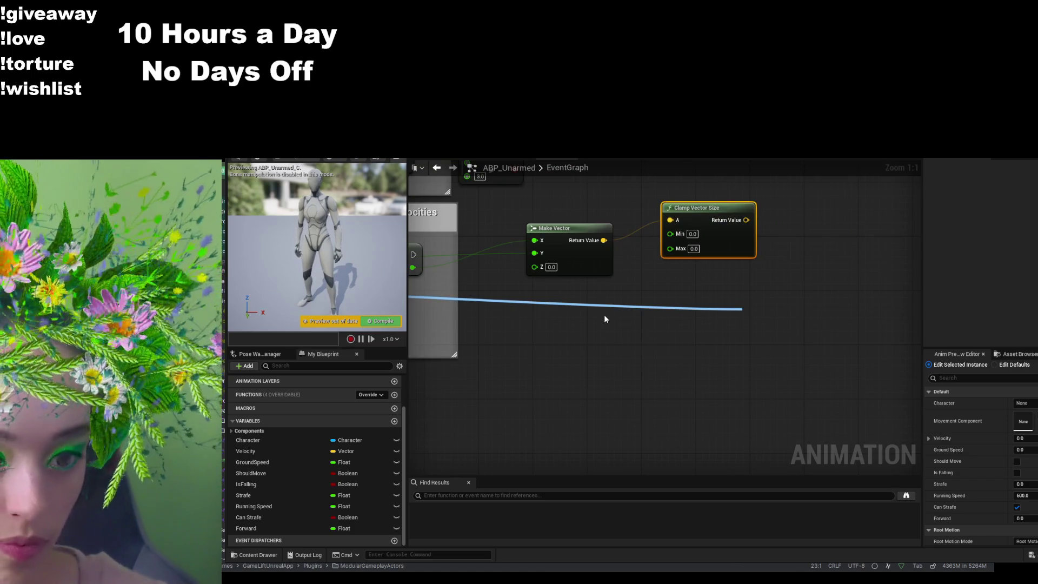
{"action": "left_click", "coordinate": [789, 362]}
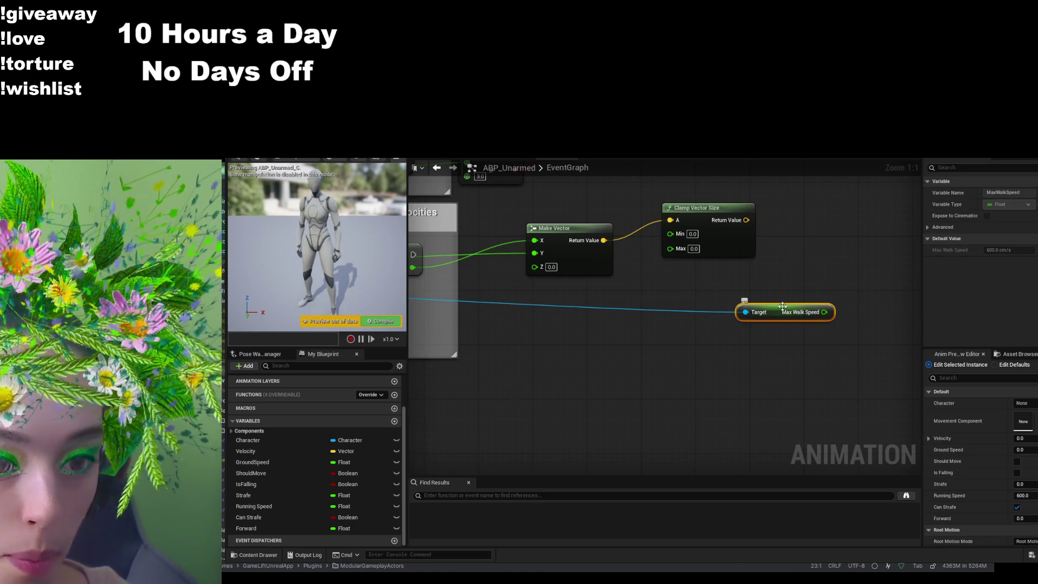
{"action": "left_click_drag", "start_coordinate": [781, 306], "coordinate": [596, 304]}
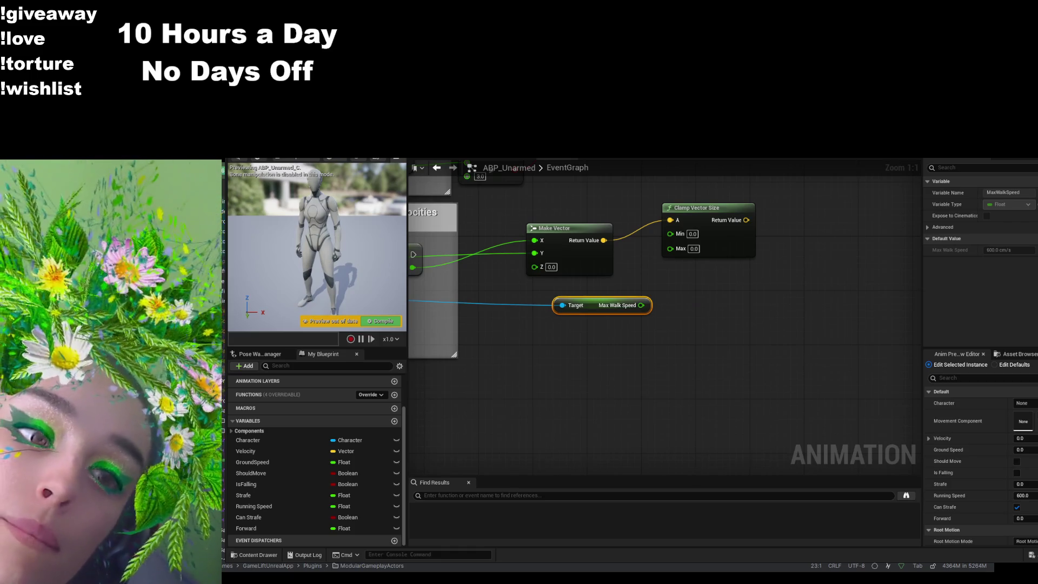
{"action": "left_click_drag", "start_coordinate": [641, 305], "coordinate": [673, 248]}
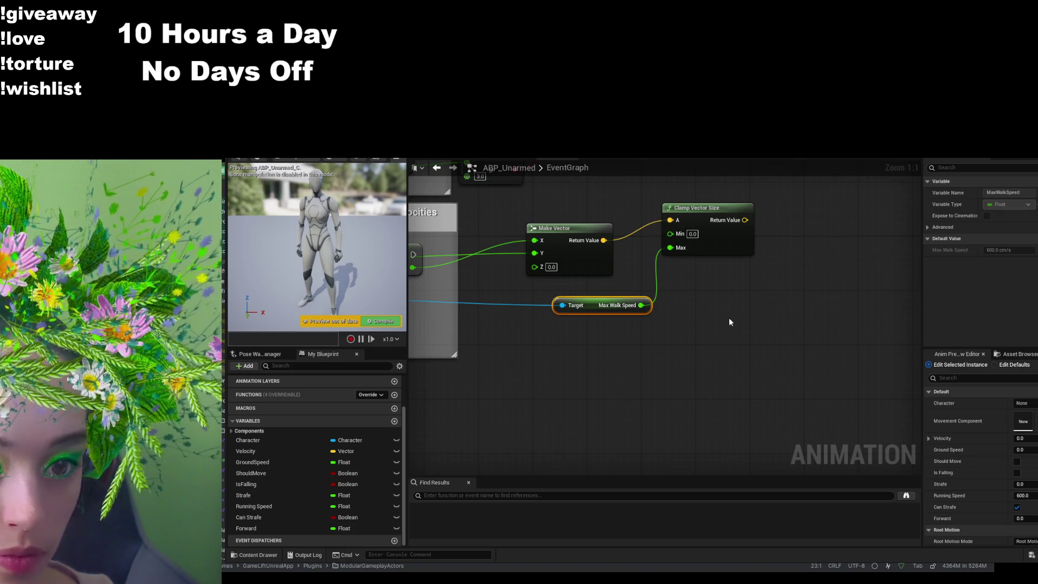
{"action": "left_click_drag", "start_coordinate": [733, 258], "coordinate": [790, 237]}
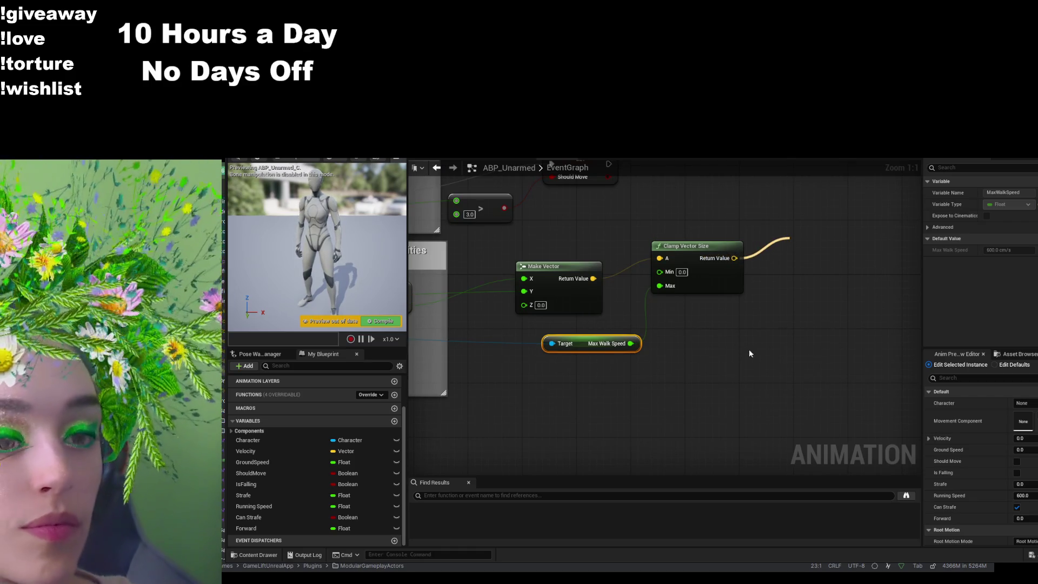
{"action": "left_click", "coordinate": [835, 275]}
- Wire the Break Vector's X into a SET Strafe node and its Y into a SET Forward node beneath it
{"action": "left_click_drag", "start_coordinate": [822, 319], "coordinate": [745, 362]}
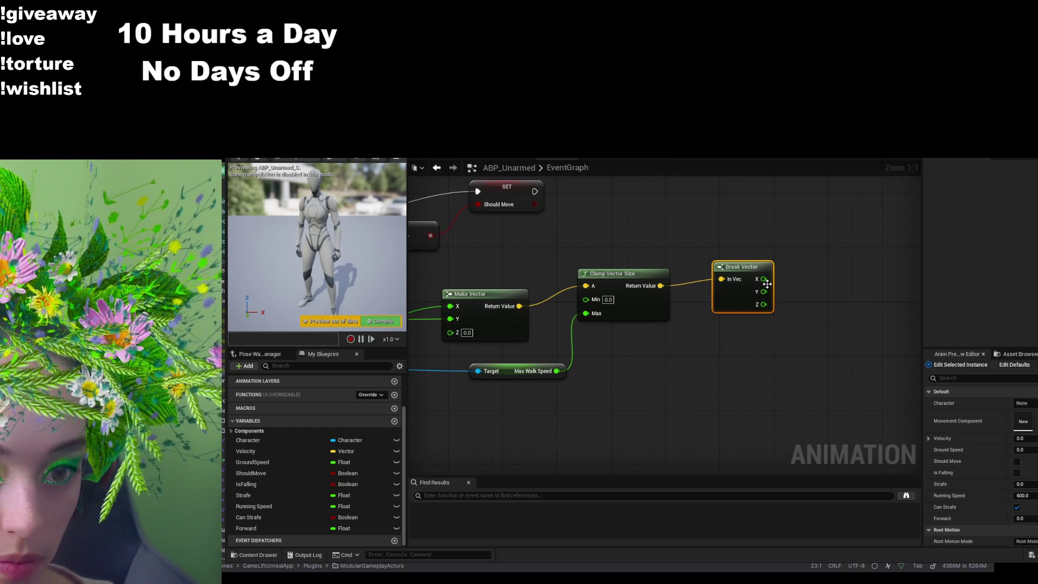
{"action": "left_click_drag", "start_coordinate": [763, 279], "coordinate": [851, 267]}
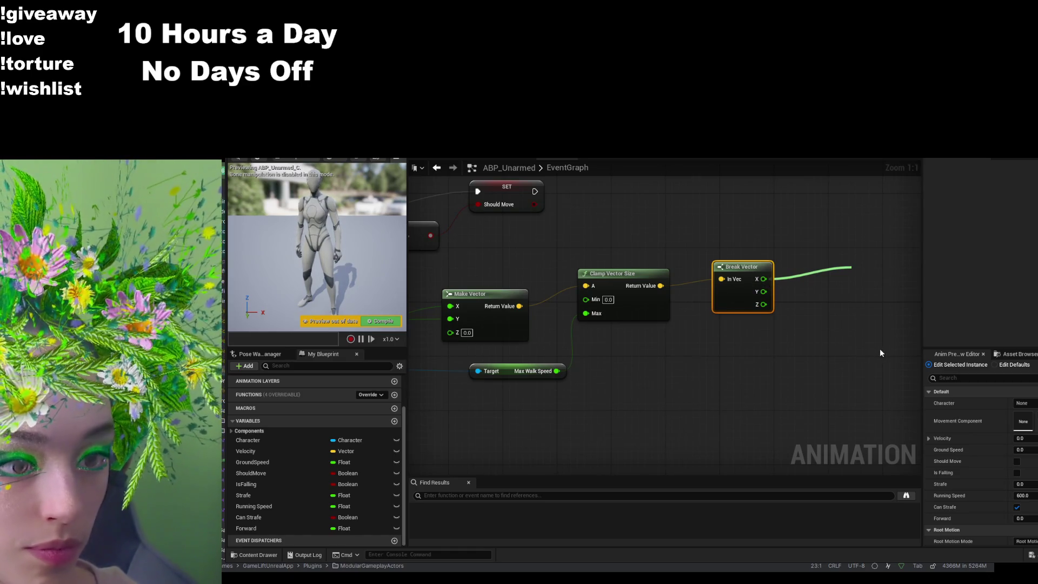
{"action": "left_click", "coordinate": [880, 348]}
{"action": "mouse_move", "coordinate": [763, 291]}
{"action": "left_mouse_down"}
{"action": "mouse_move", "coordinate": [806, 331]}
{"action": "mouse_move", "coordinate": [918, 391]}
{"action": "mouse_move", "coordinate": [903, 380]}
{"action": "left_mouse_up"}
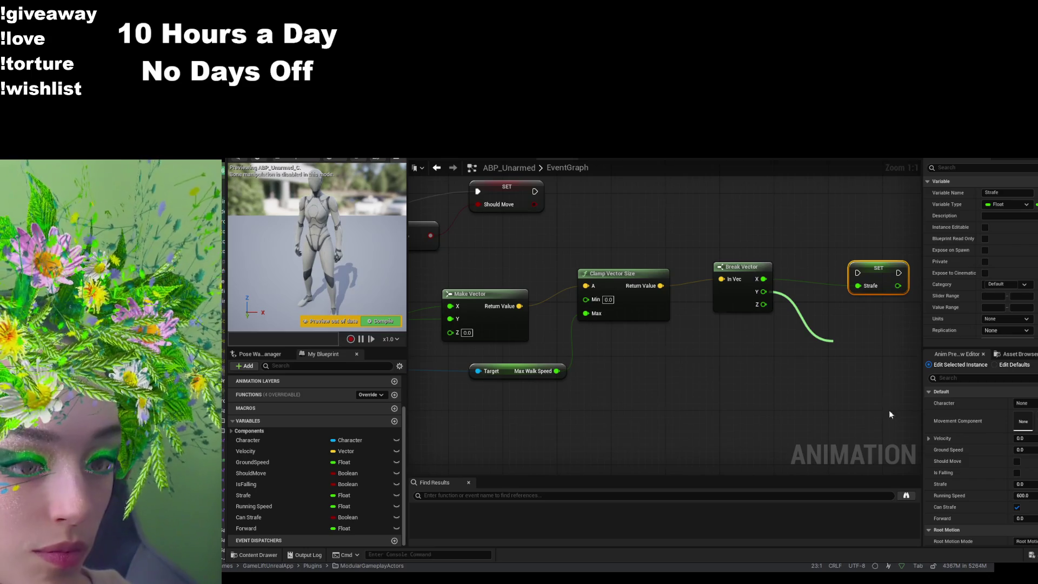
{"action": "left_click", "coordinate": [887, 424]}
{"action": "mouse_move", "coordinate": [864, 341]}
{"action": "left_mouse_down"}
{"action": "mouse_move", "coordinate": [904, 314]}
{"action": "mouse_move", "coordinate": [862, 315]}
{"action": "left_mouse_up"}
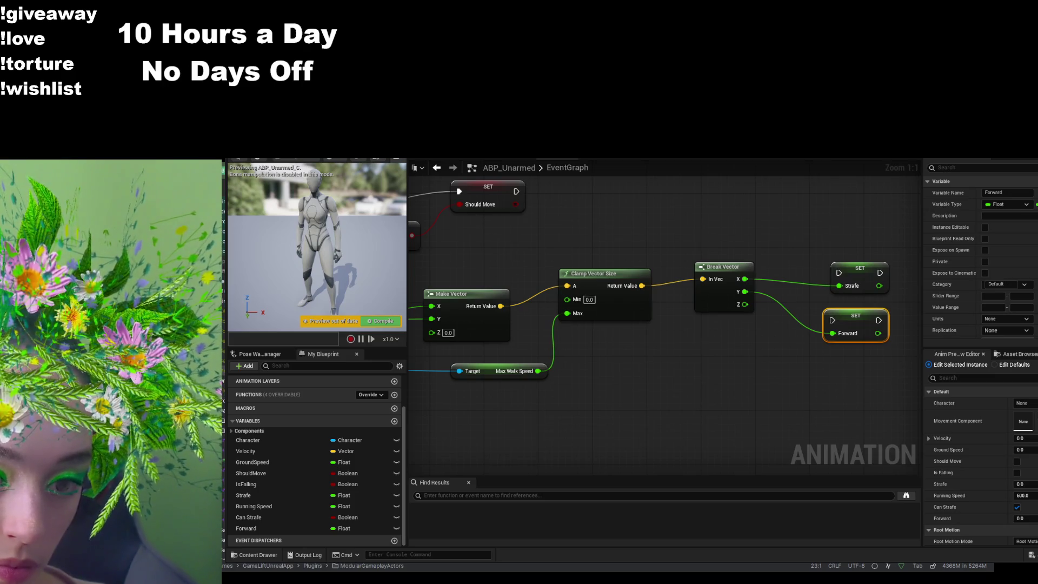
{"action": "scroll", "coordinate": [627, 399], "scroll_direction": "down", "scroll_amount": 3}
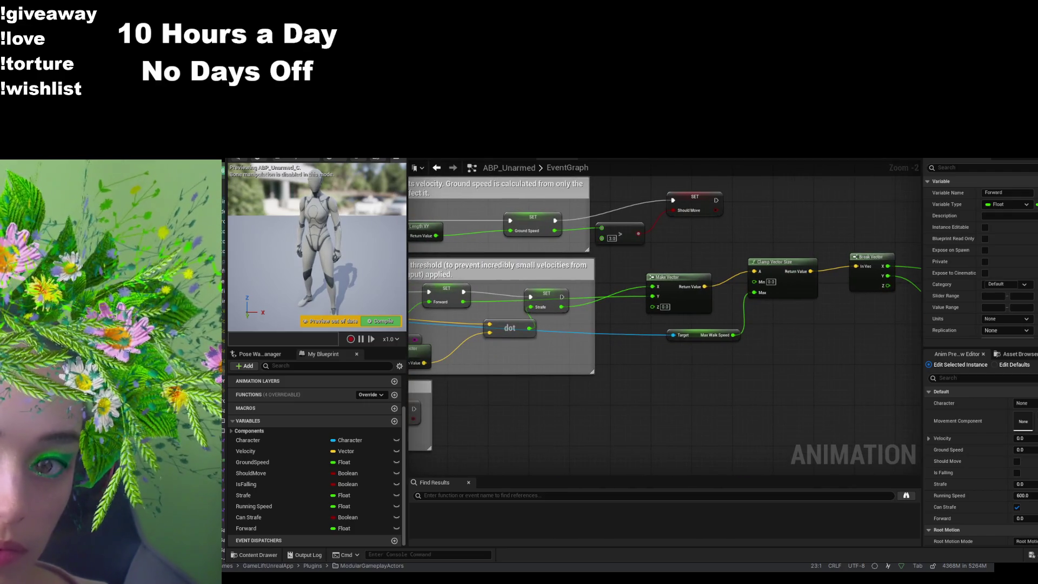
- Play the level in the editor and run the character around past the green cylinder toward the far wall
{"action": "left_click", "coordinate": [319, 158]}
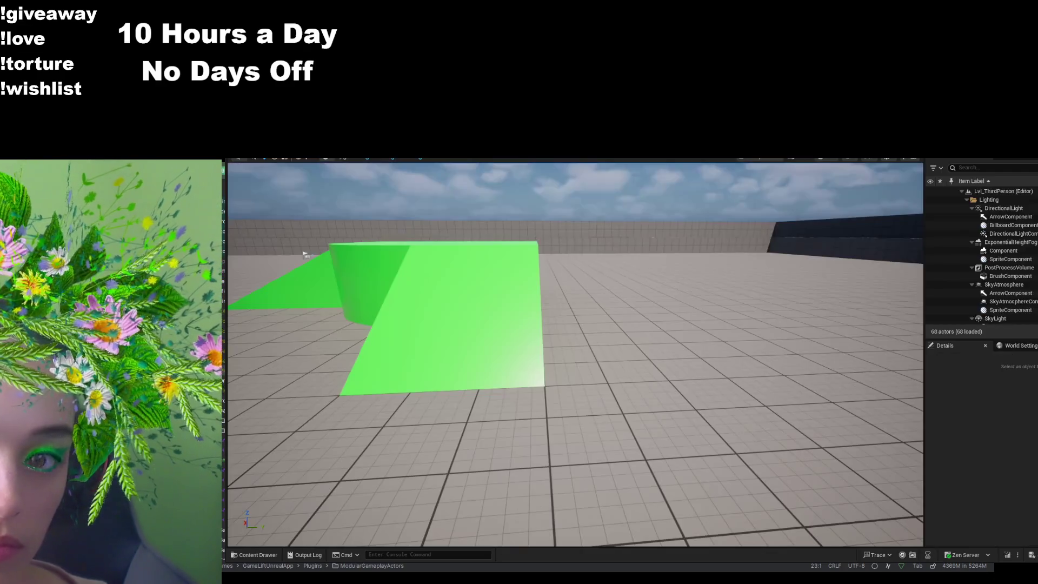
{"action": "key", "text": "alt+p"}
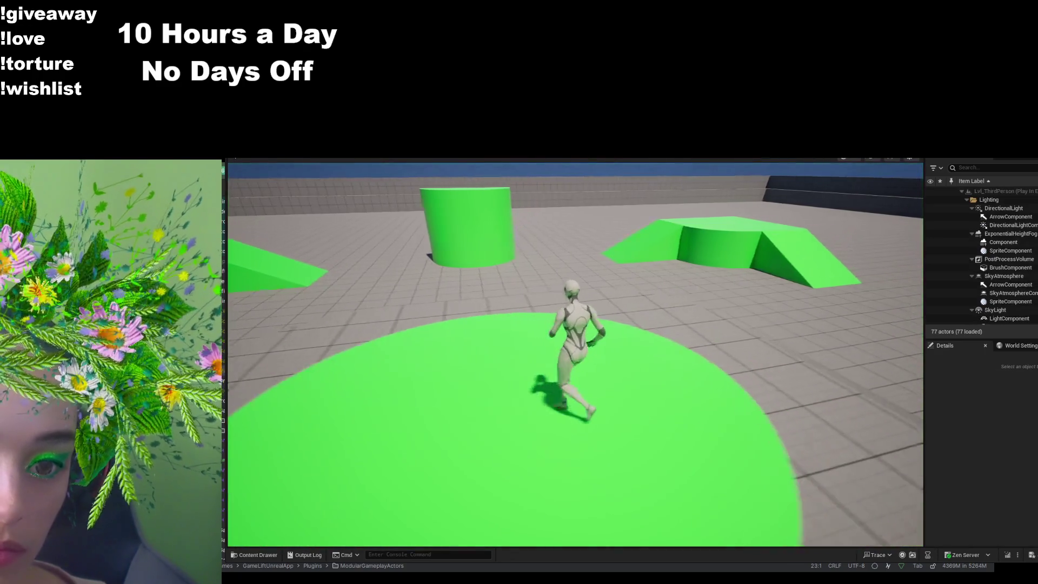
{"action": "key", "text": "w"}
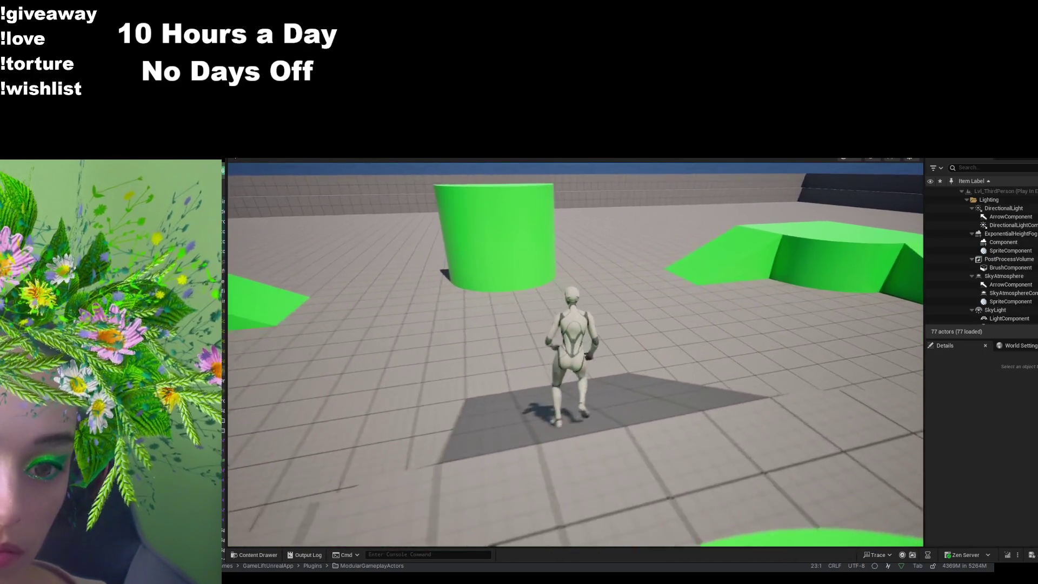
{"action": "key", "text": "w"}
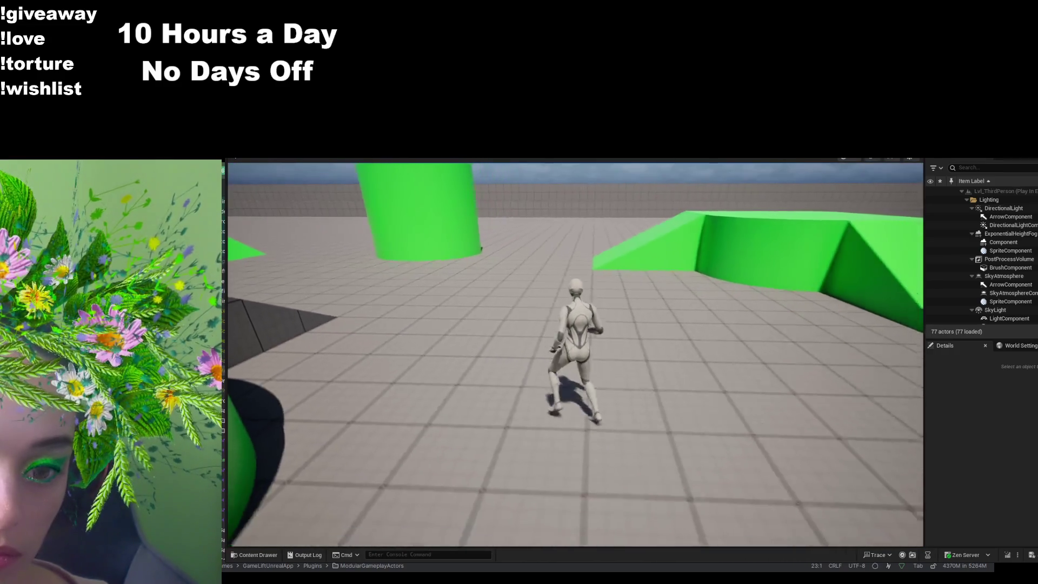
{"action": "key", "text": "w"}
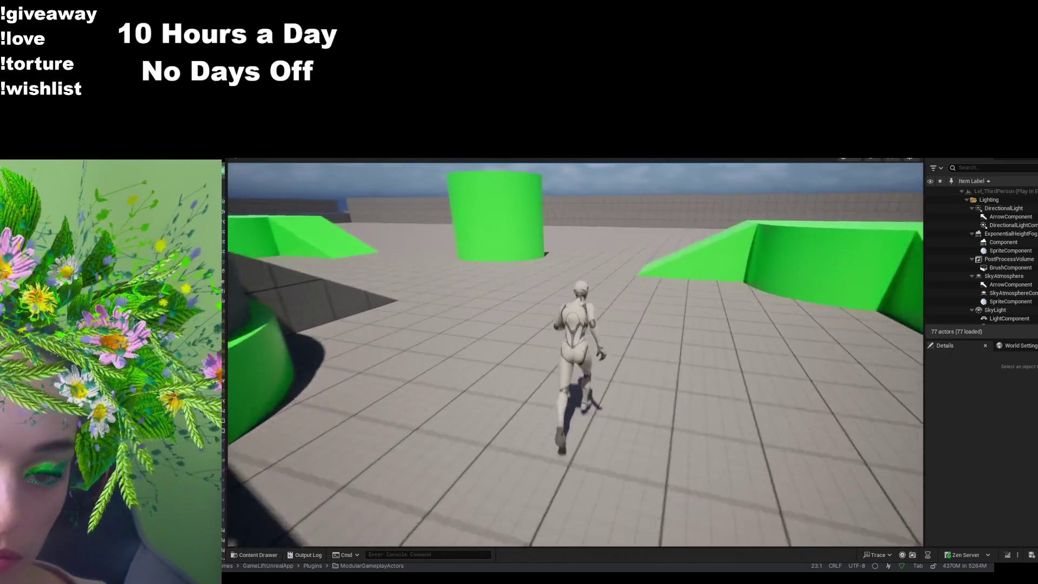
{"action": "key", "text": "w"}
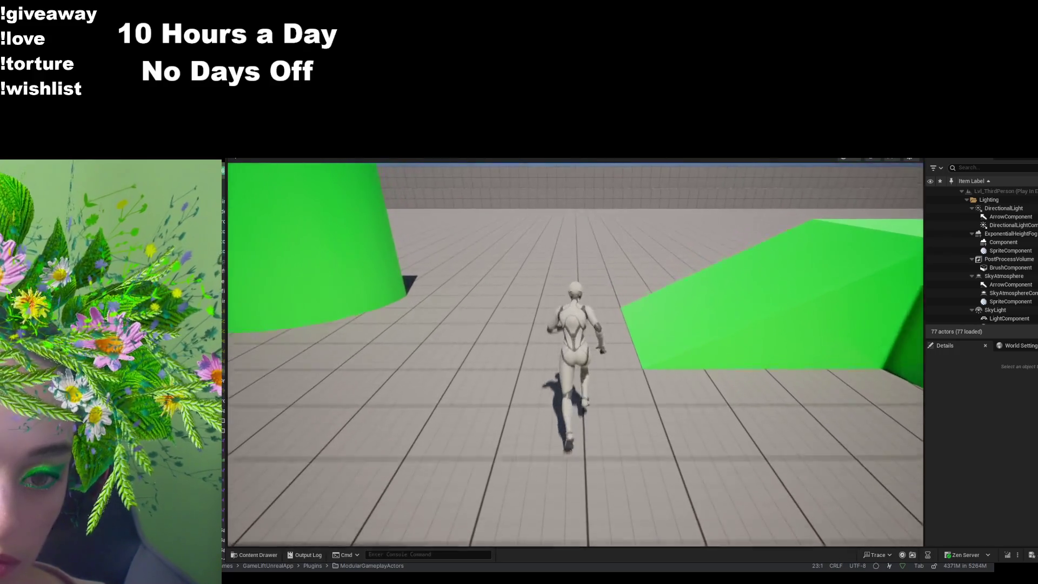
{"action": "key", "text": "w"}
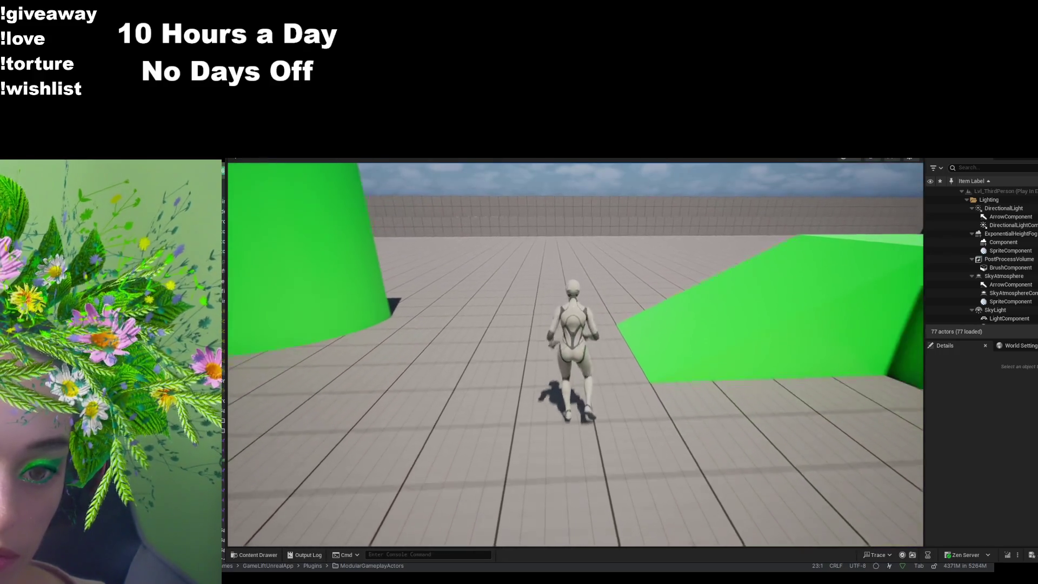
{"action": "key", "text": "w"}
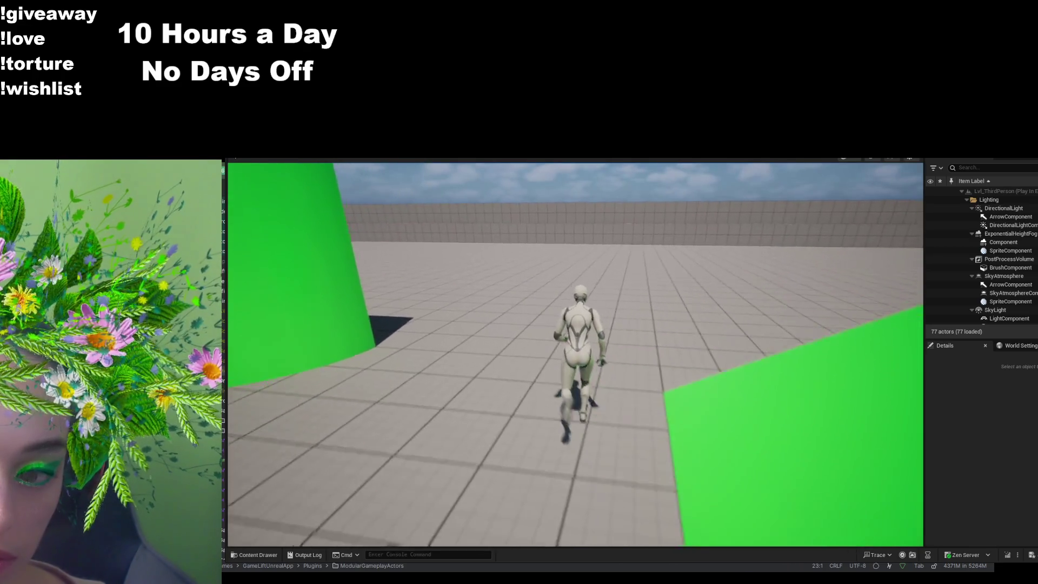
{"action": "key", "text": "w"}
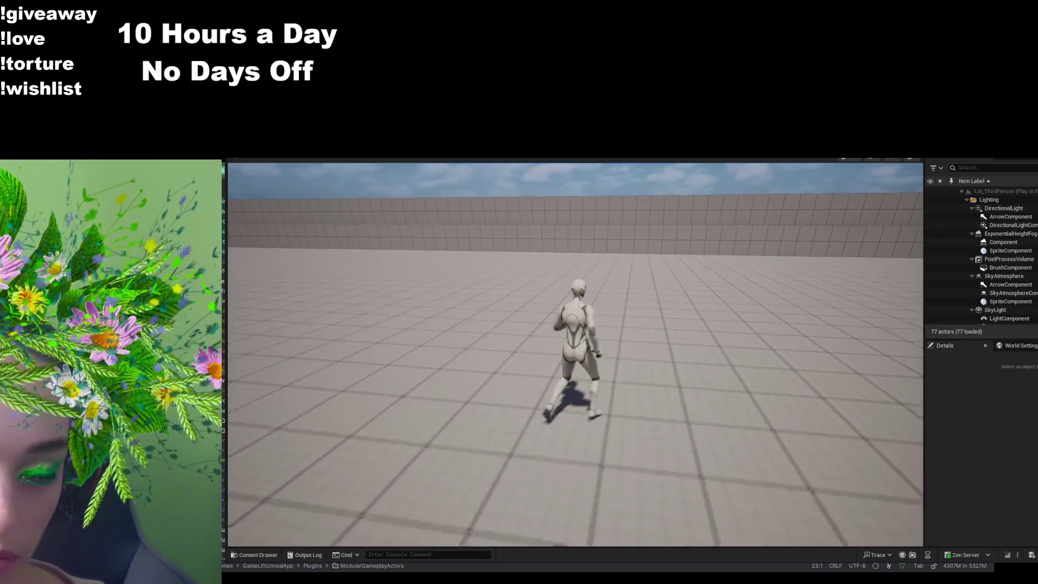
{"action": "key", "text": "w"}
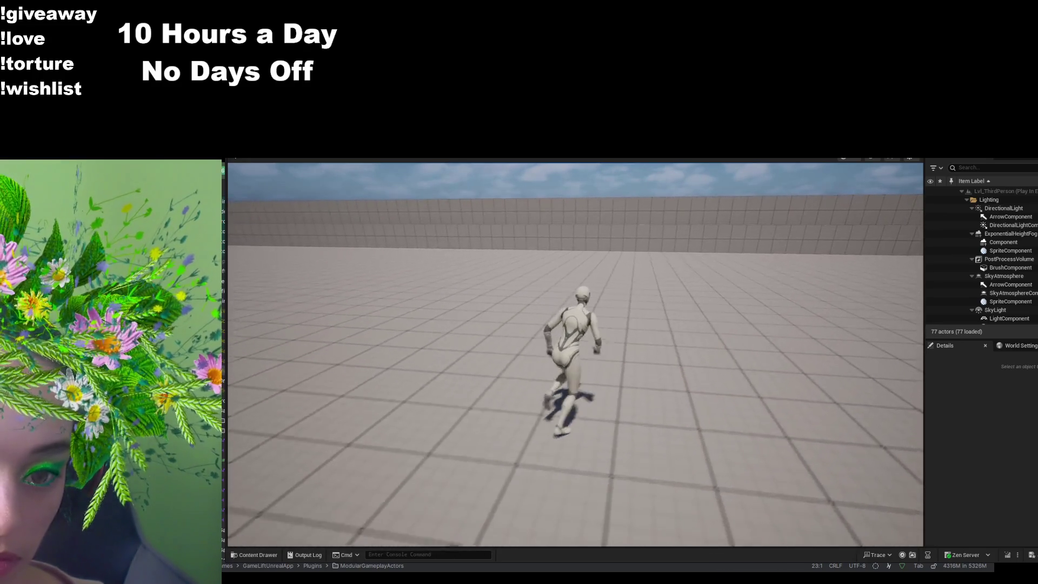
{"action": "key", "text": "w"}
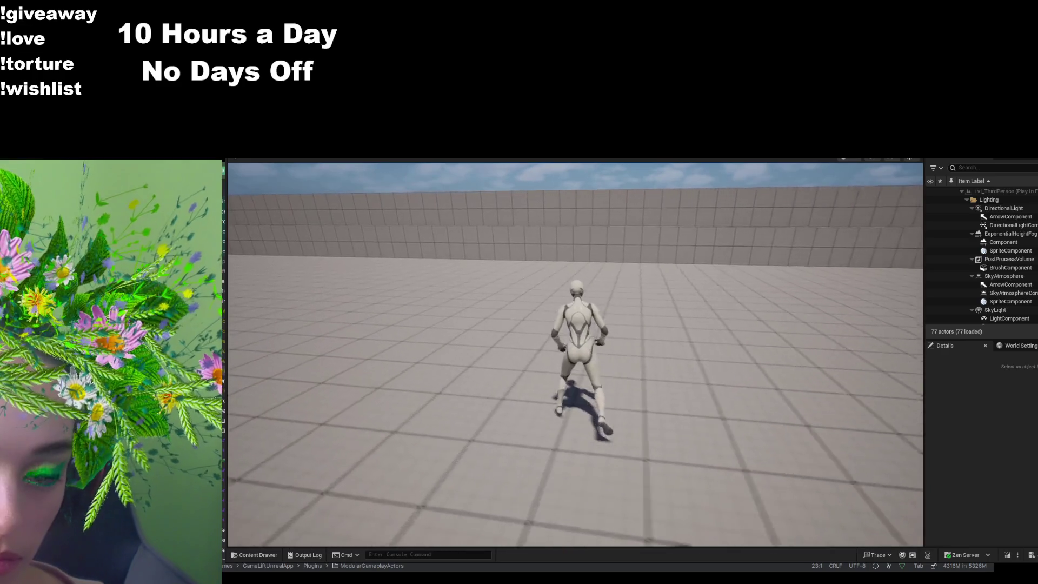
{"action": "key", "text": "w"}
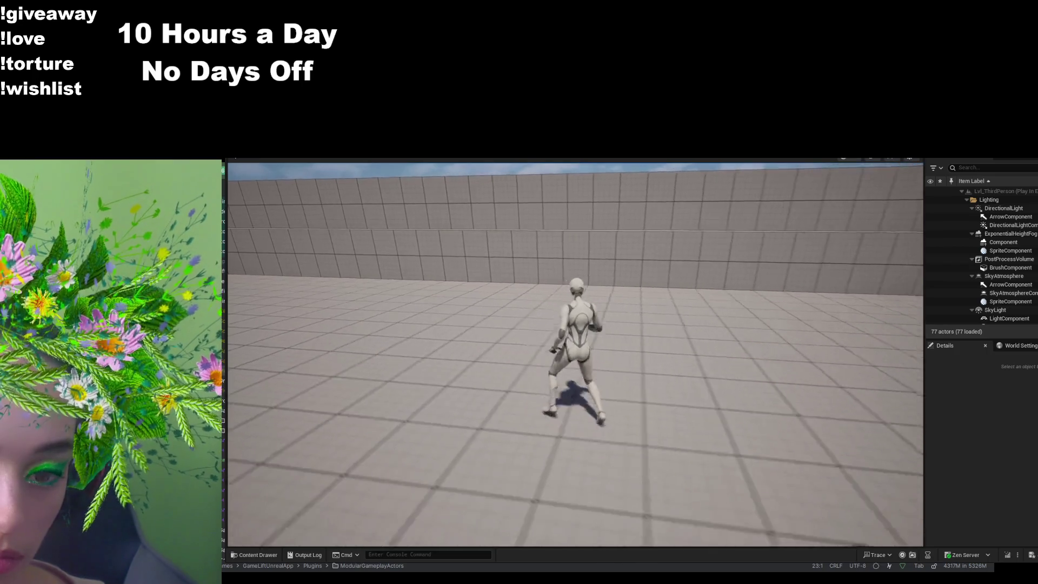
{"action": "key", "text": "w"}
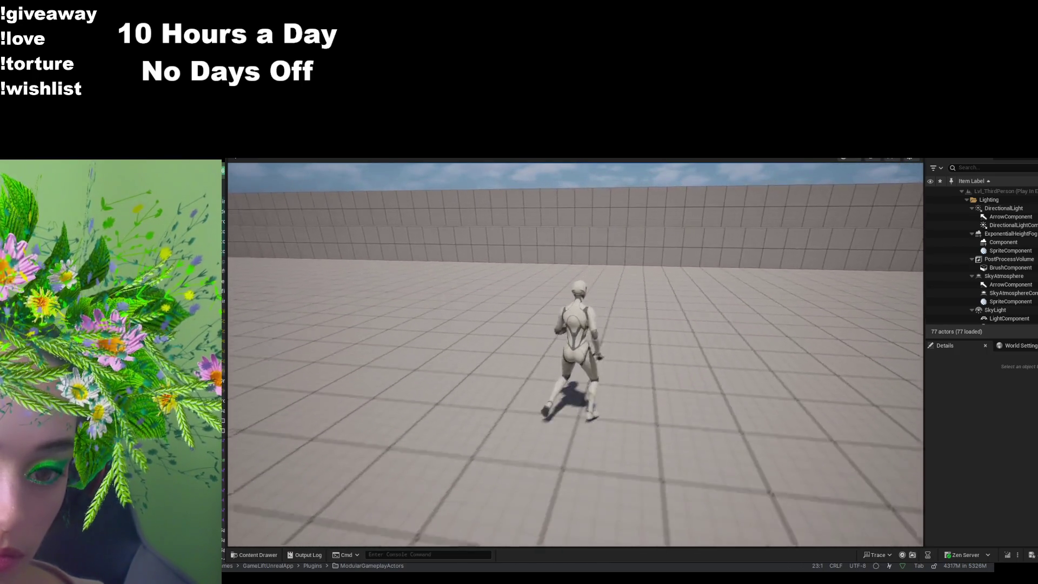
{"action": "key", "text": "space"}
{"action": "key", "text": "w"}
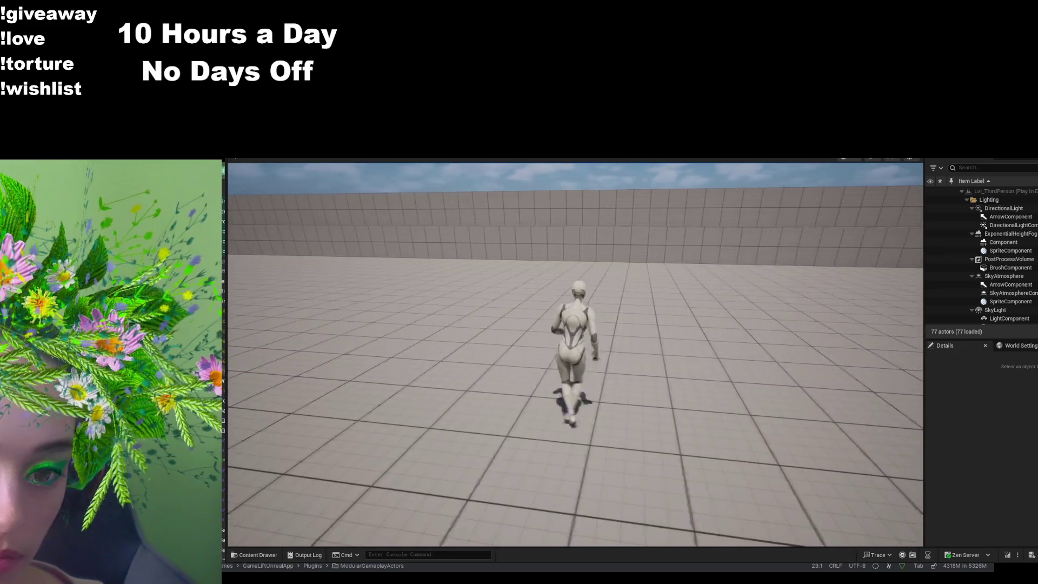
{"action": "key", "text": "w"}
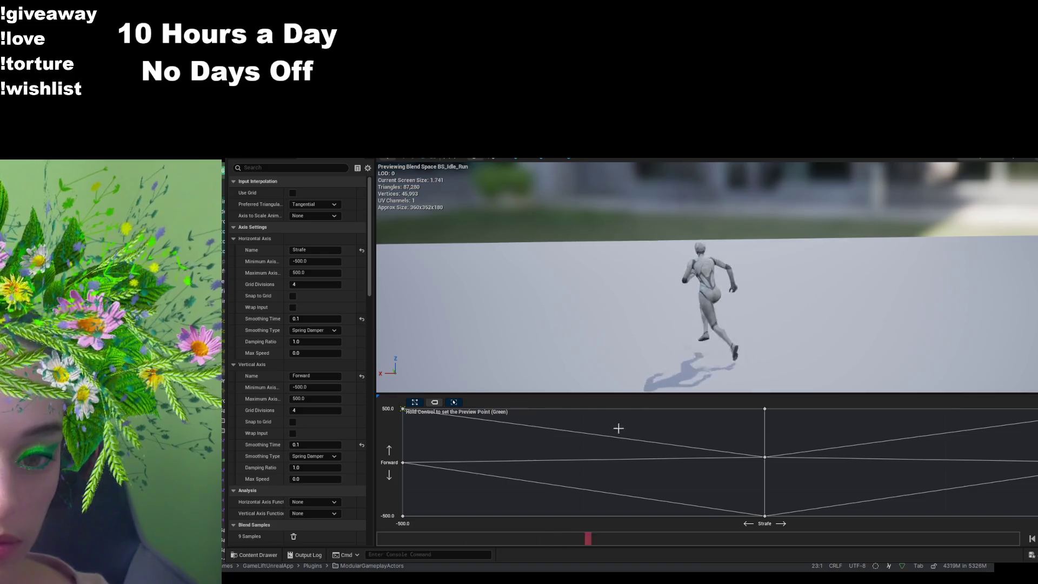
- Preview BS_Idle_Run blends at -500 and near maximum Forward, then return to ABP_Unarmed's event graph
{"action": "left_click", "coordinate": [418, 515], "text": "ctrl"}
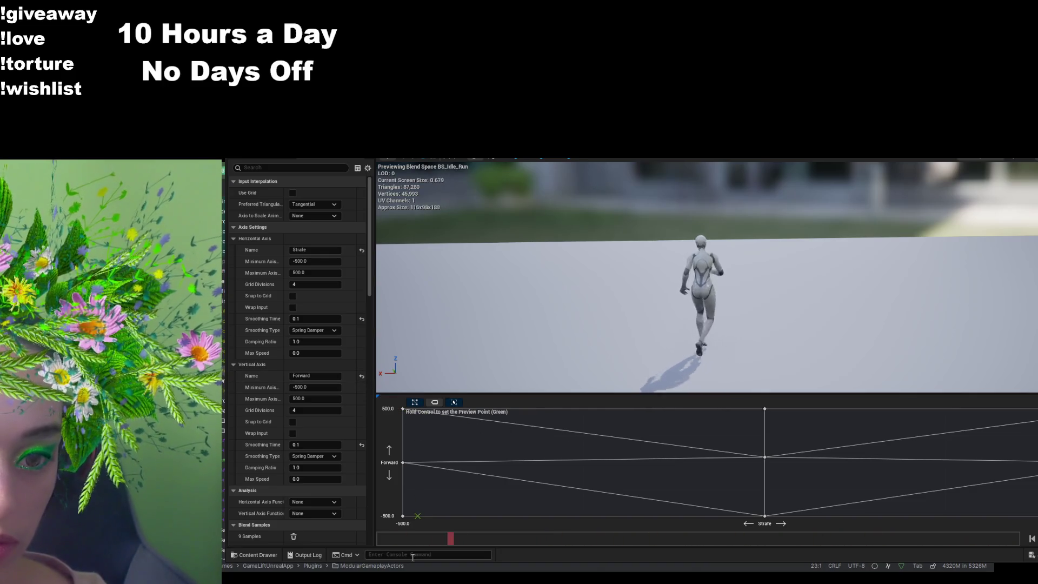
{"action": "left_click", "coordinate": [415, 425], "text": "ctrl"}
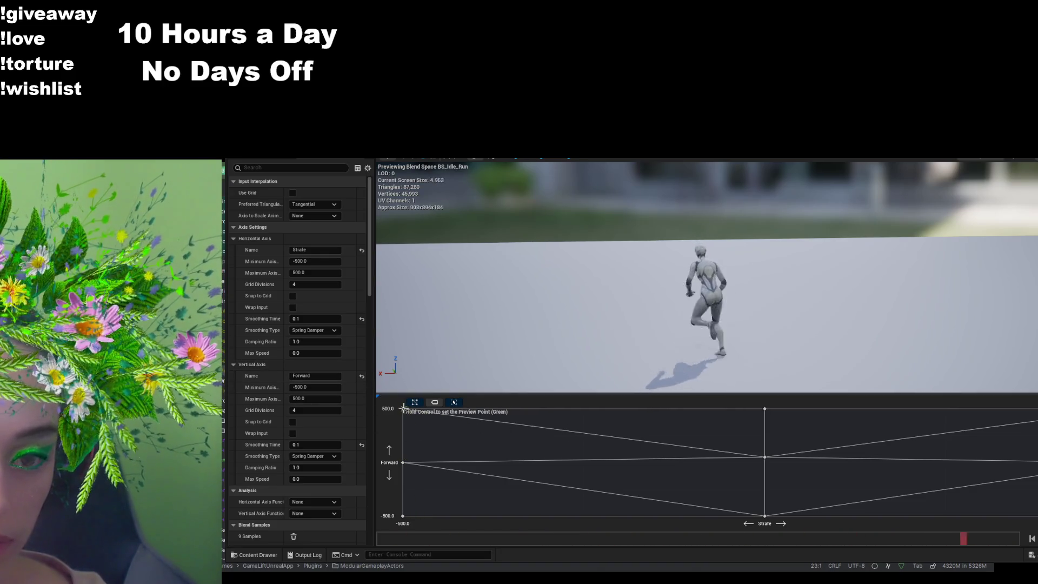
{"action": "key", "text": "ctrl+Tab"}
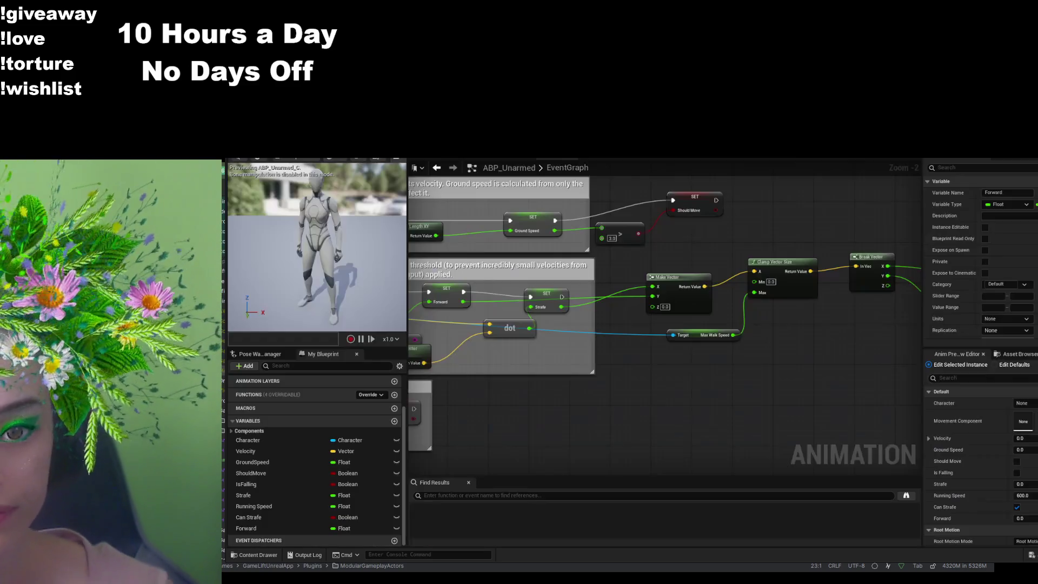
{"action": "left_click_drag", "start_coordinate": [747, 390], "coordinate": [625, 399]}
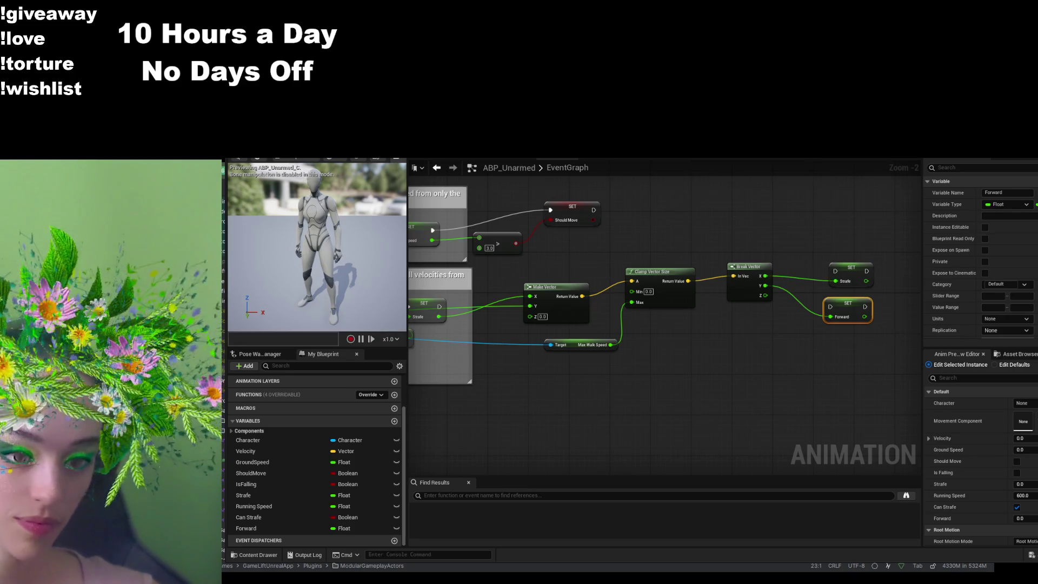
{"action": "scroll", "coordinate": [753, 365], "scroll_direction": "down", "scroll_amount": 2}
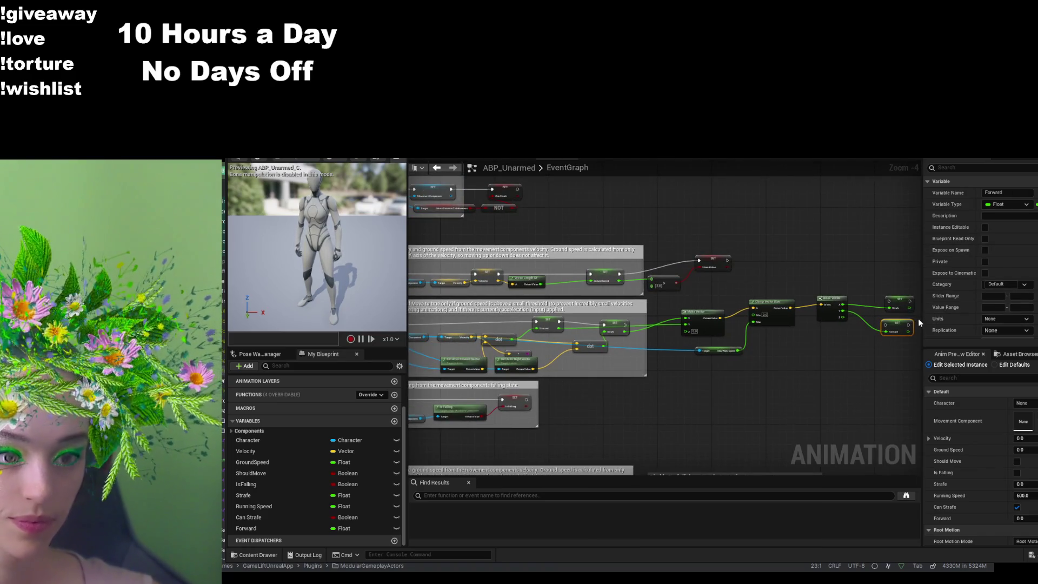
- Collapse the Details panel to widen the event graph, recentre the nodes, then return to the level editor
{"action": "left_click_drag", "start_coordinate": [920, 319], "coordinate": [1029, 315]}
{"action": "scroll", "coordinate": [826, 387], "scroll_direction": "up", "scroll_amount": 1}
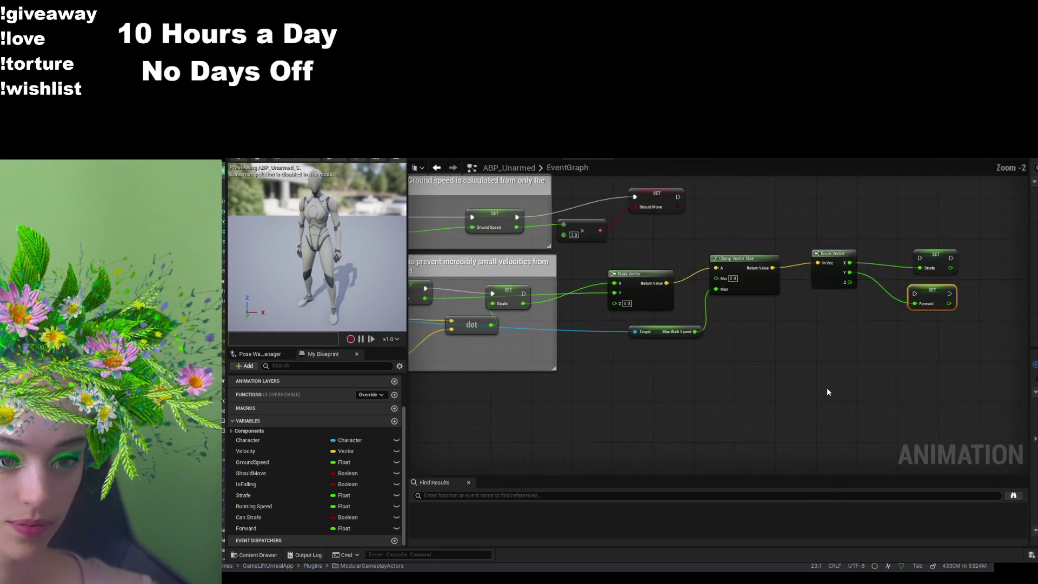
{"action": "scroll", "coordinate": [773, 379], "scroll_direction": "up", "scroll_amount": 1}
{"action": "left_click_drag", "start_coordinate": [835, 403], "coordinate": [826, 399]}
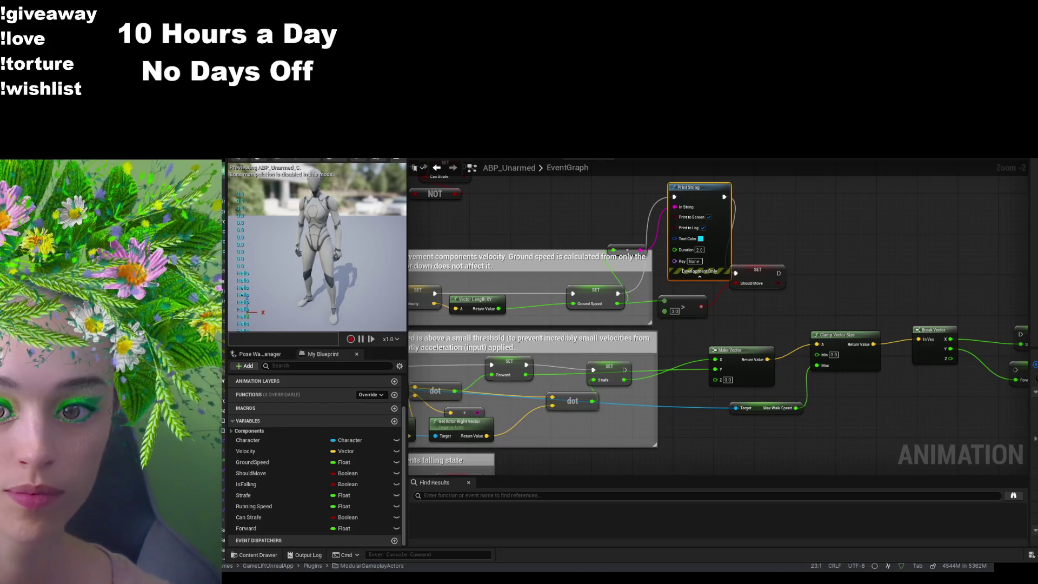
{"action": "key", "text": "ctrl+Tab"}
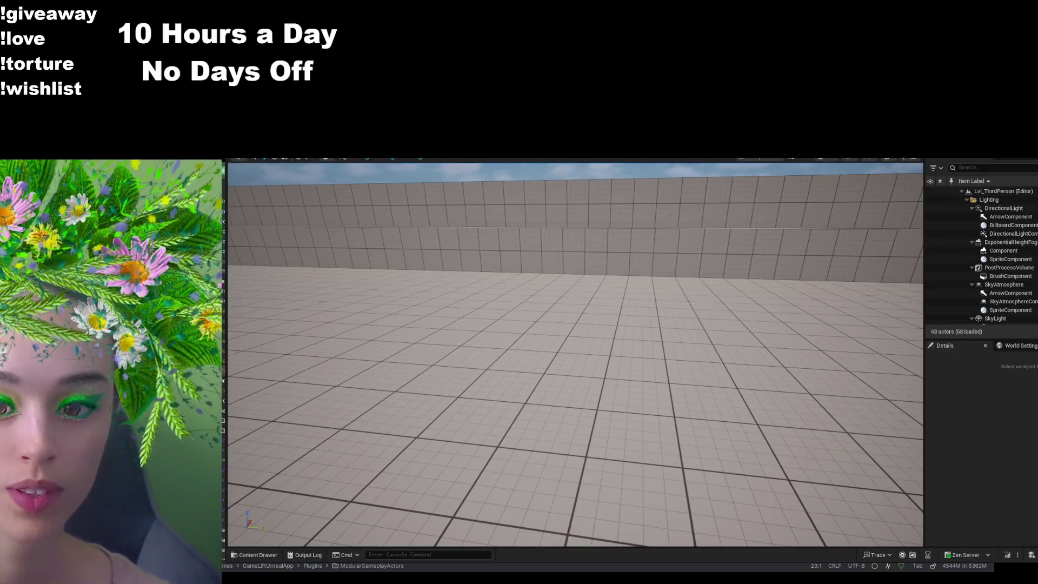
{"action": "key", "text": "alt+p"}
{"action": "key", "text": "w"}
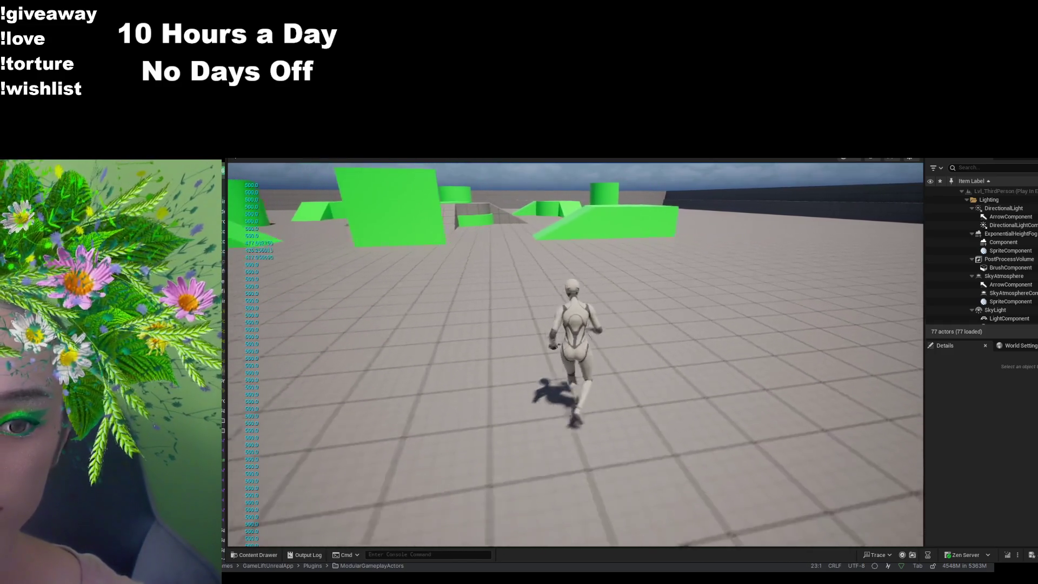
{"action": "key", "text": "w"}
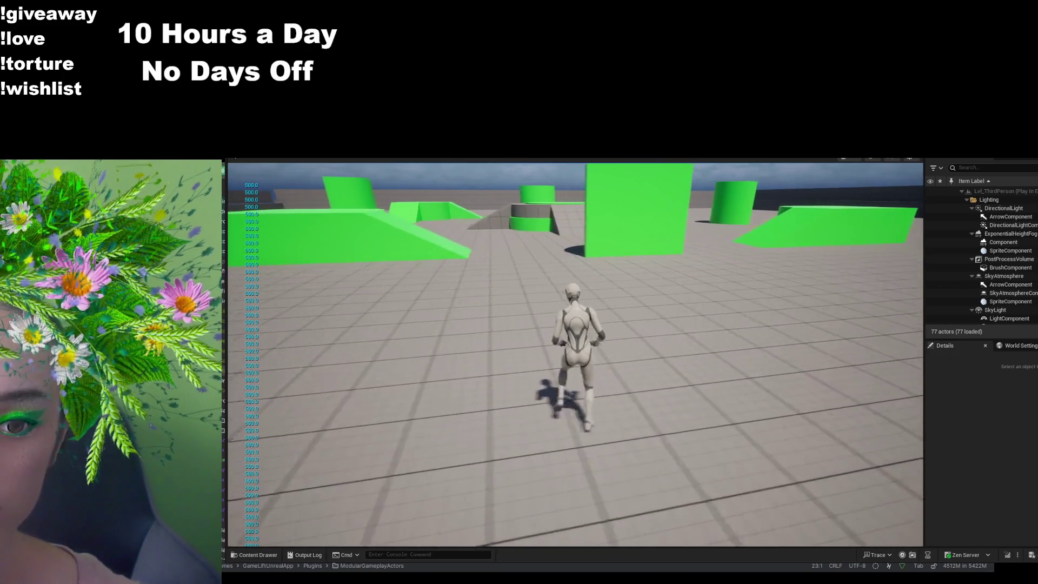
{"action": "key", "text": "w"}
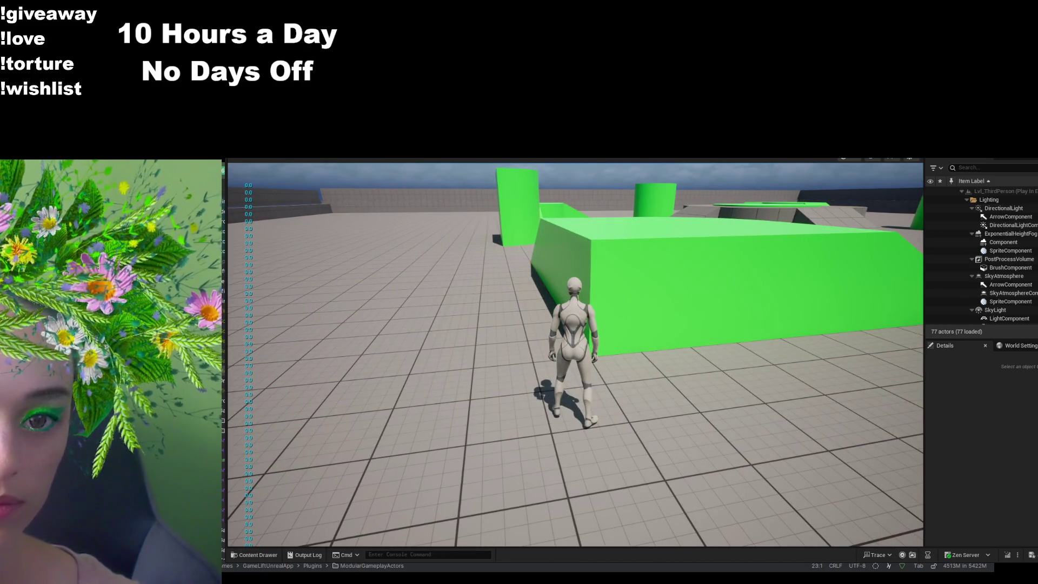
{"action": "key", "text": "alt+Tab"}
{"action": "key", "text": "alt+Tab"}
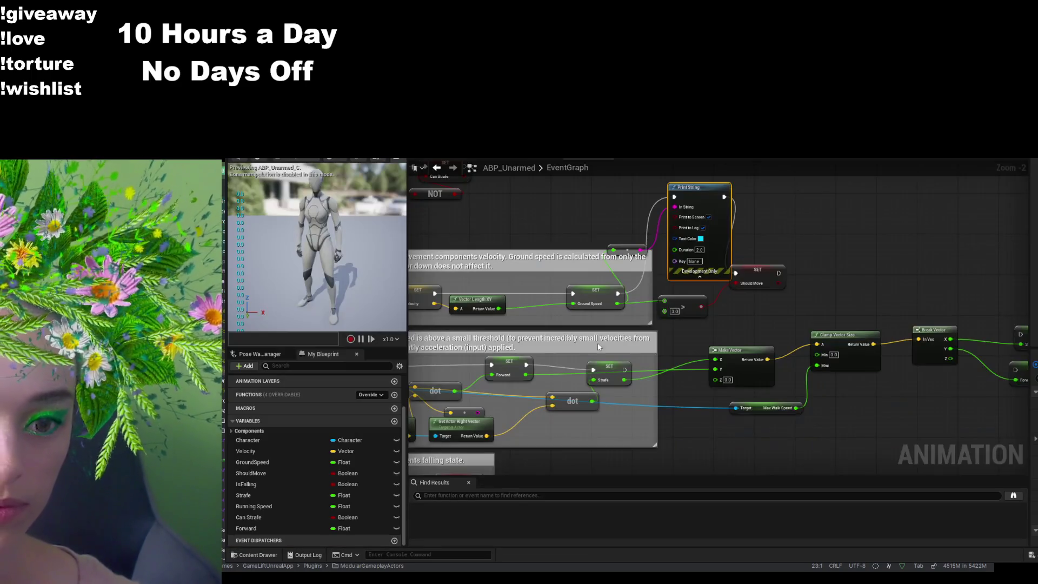
- Break the Break Vector X-to-Strafe and Y-to-Forward wires, then switch back to the level editor
{"action": "scroll", "coordinate": [725, 427], "scroll_direction": "up", "scroll_amount": 2}
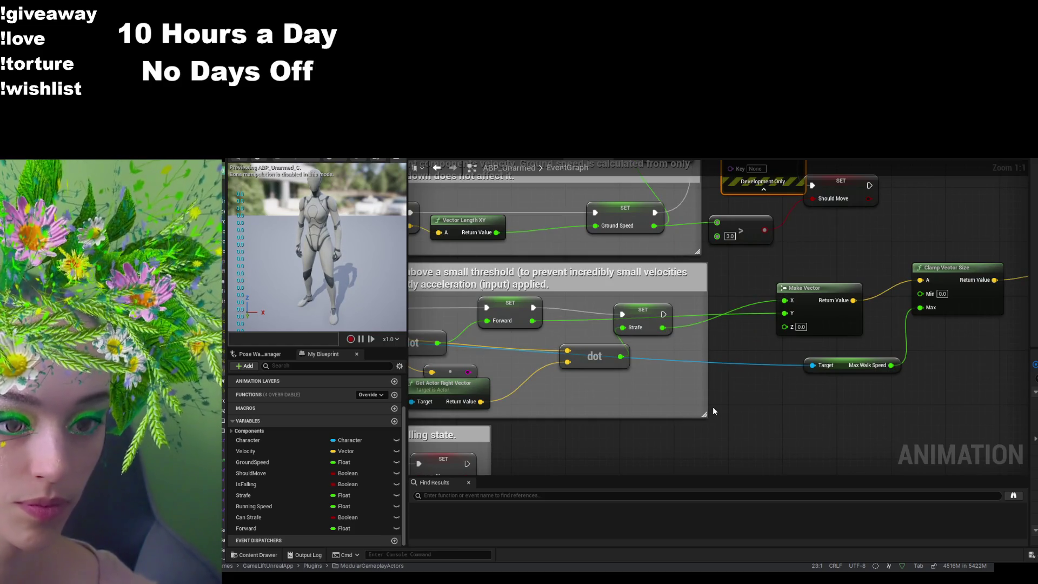
{"action": "mouse_move", "coordinate": [815, 390]}
{"action": "left_mouse_down"}
{"action": "mouse_move", "coordinate": [754, 420]}
{"action": "mouse_move", "coordinate": [783, 410]}
{"action": "left_mouse_up"}
{"action": "mouse_move", "coordinate": [919, 381]}
{"action": "left_mouse_down"}
{"action": "mouse_move", "coordinate": [801, 399]}
{"action": "mouse_move", "coordinate": [616, 403]}
{"action": "left_mouse_up"}
{"action": "left_click_drag", "start_coordinate": [585, 395], "coordinate": [631, 385]}
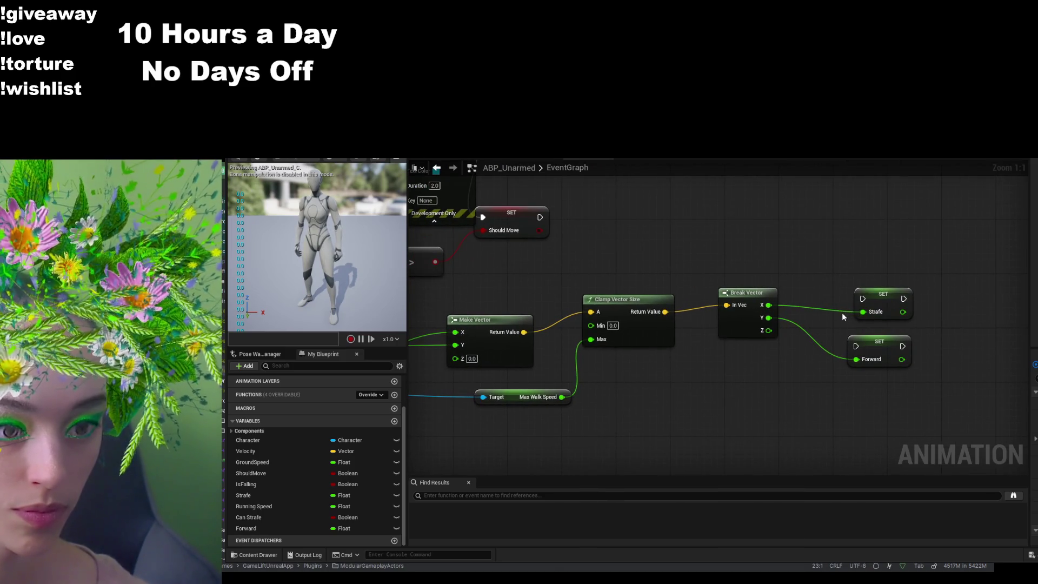
{"action": "left_click", "coordinate": [866, 313]}
{"action": "left_click", "coordinate": [863, 313], "text": "alt"}
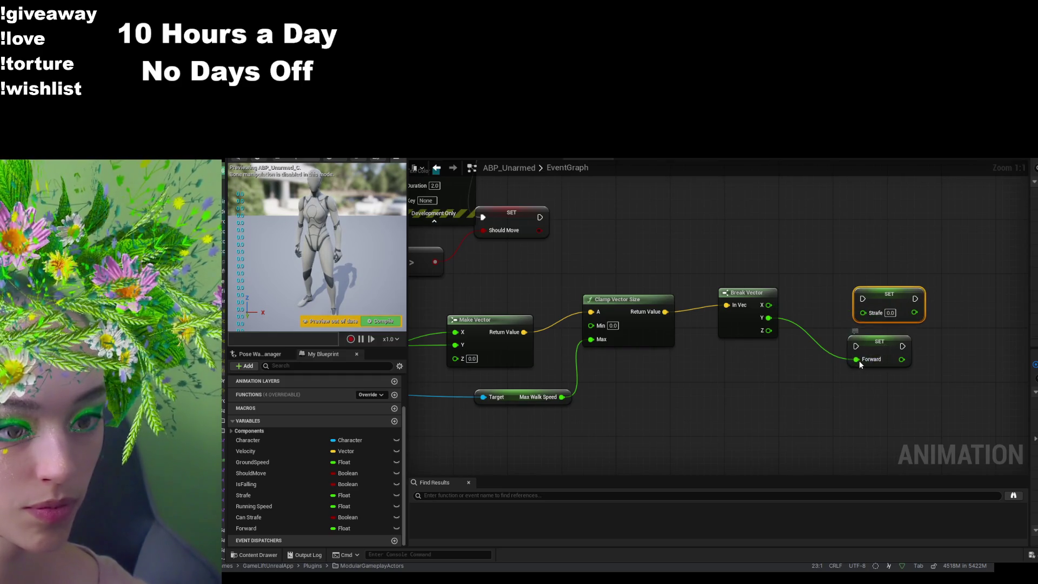
{"action": "left_click", "coordinate": [859, 361]}
{"action": "left_click", "coordinate": [857, 359], "text": "alt"}
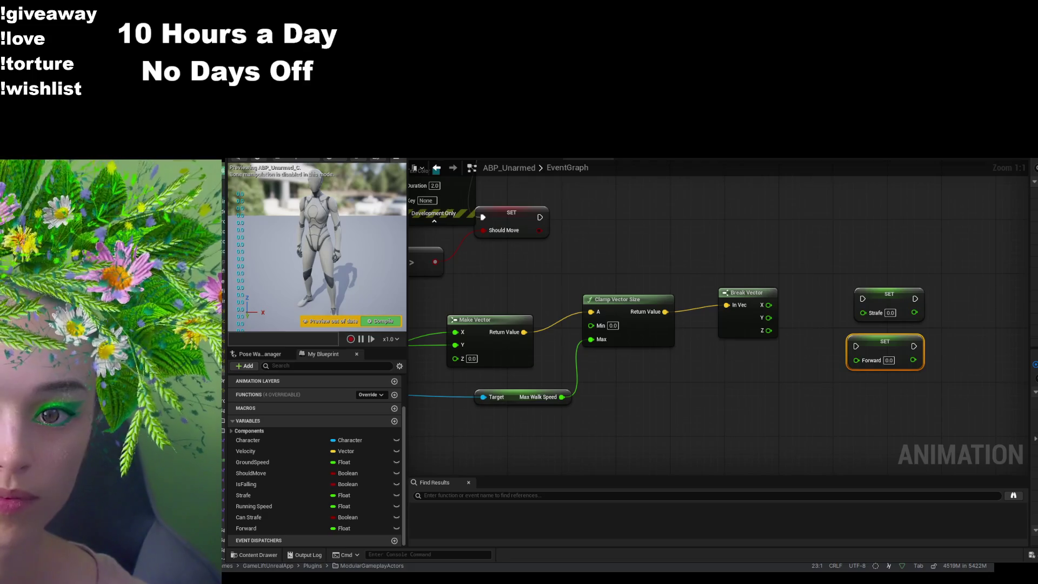
{"action": "left_click", "coordinate": [486, 200]}
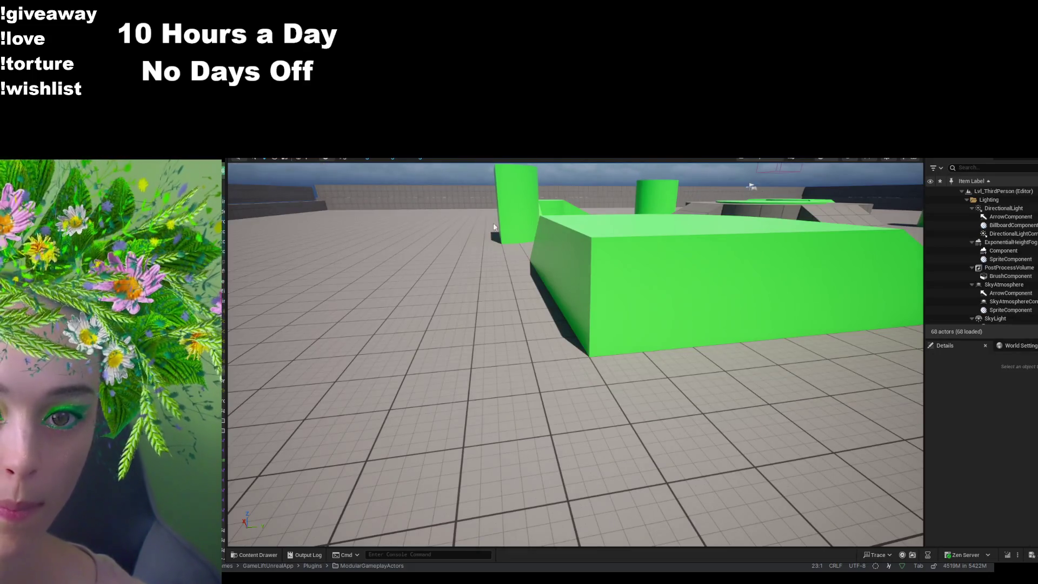
- Playtest with Strafe and Forward unwired, running forward with W and back with S, then exit play
{"action": "key", "text": "alt+p"}
{"action": "key", "text": "w"}
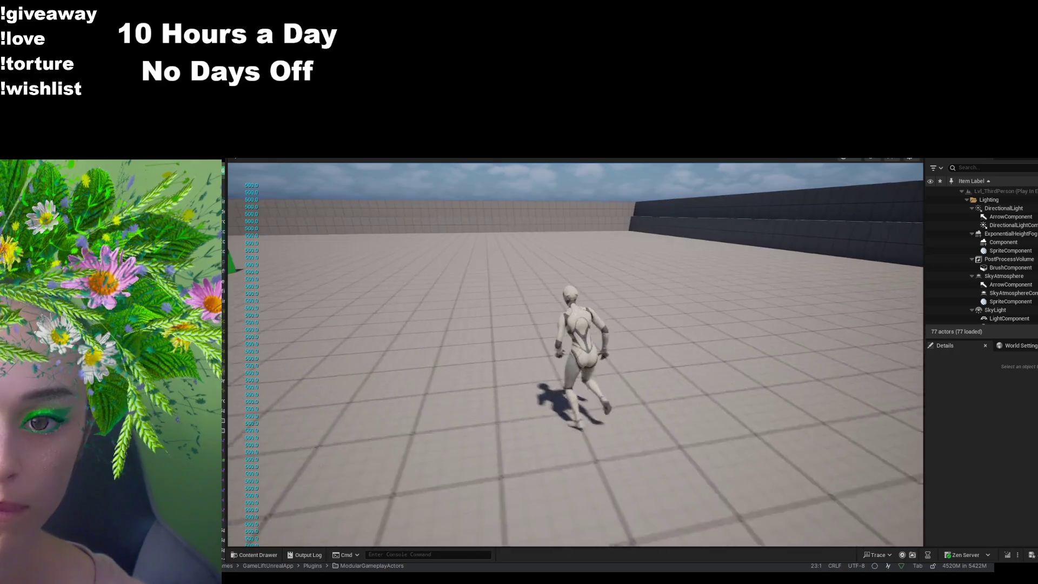
{"action": "key", "text": "s"}
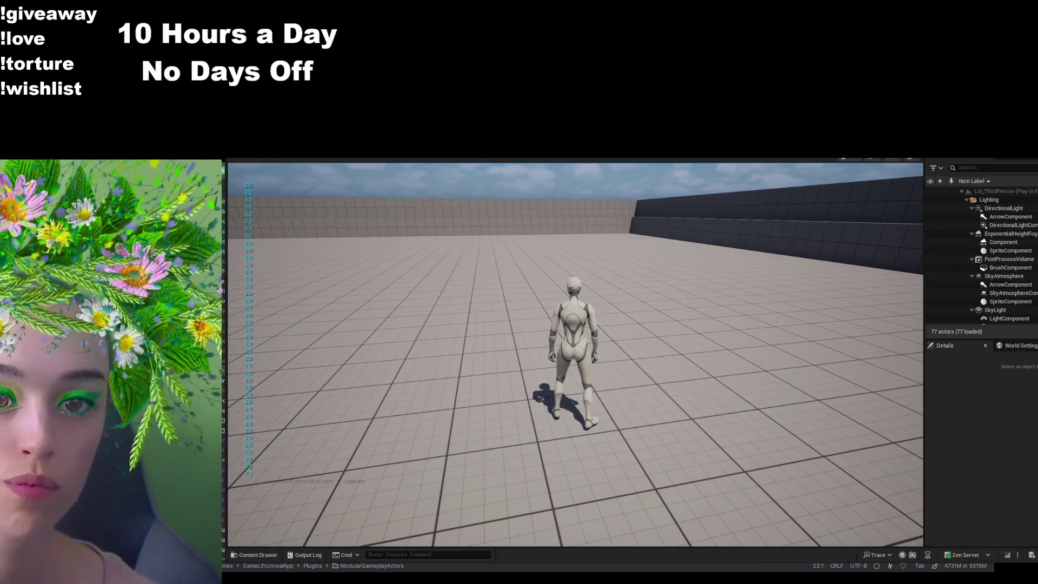
{"action": "key", "text": "Escape"}
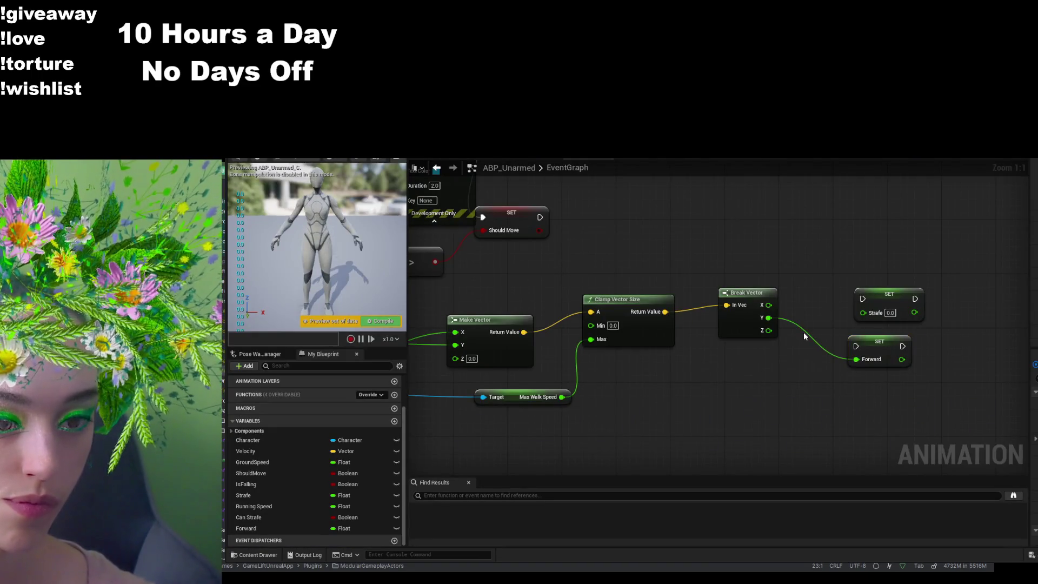
- Reconnect Break Vector's X output to the SET Strafe node
{"action": "left_click_drag", "start_coordinate": [769, 305], "coordinate": [863, 313]}
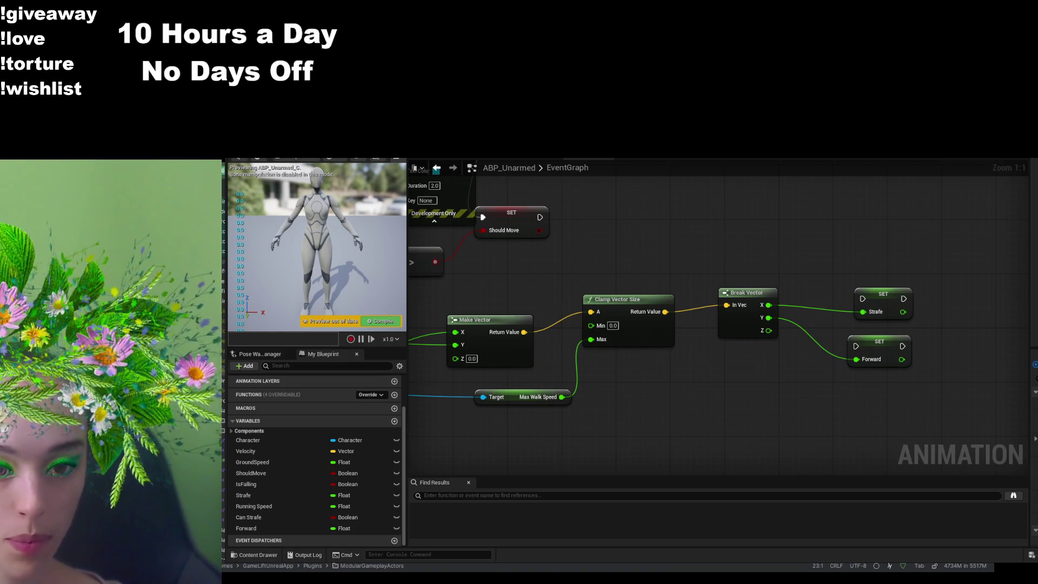
- Open the Walk / Run state and show the BS_Idle_Walk_Run Blendspace Player's Details
{"action": "left_click", "coordinate": [638, 158]}
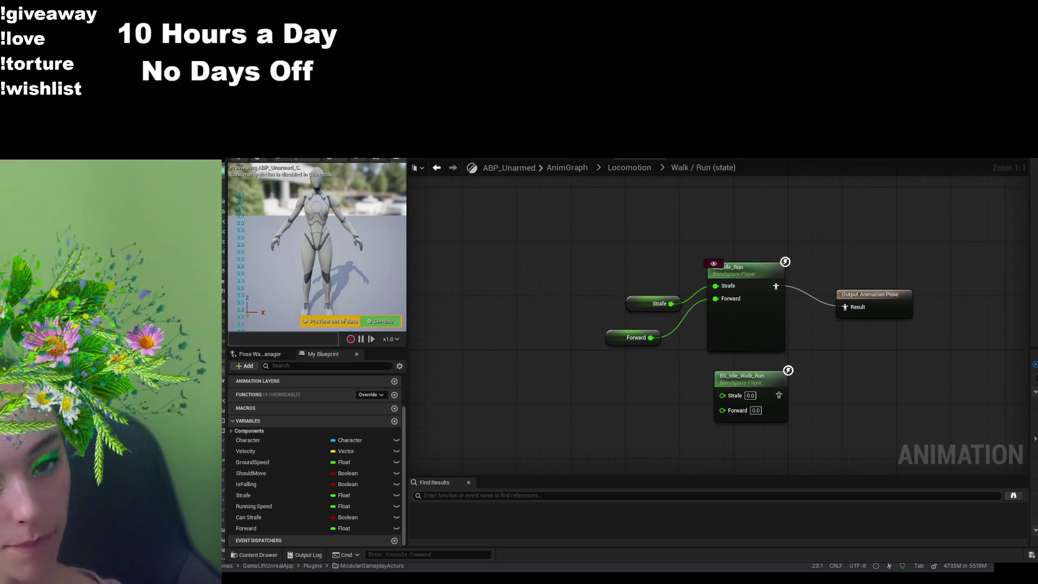
{"action": "left_click", "coordinate": [751, 336]}
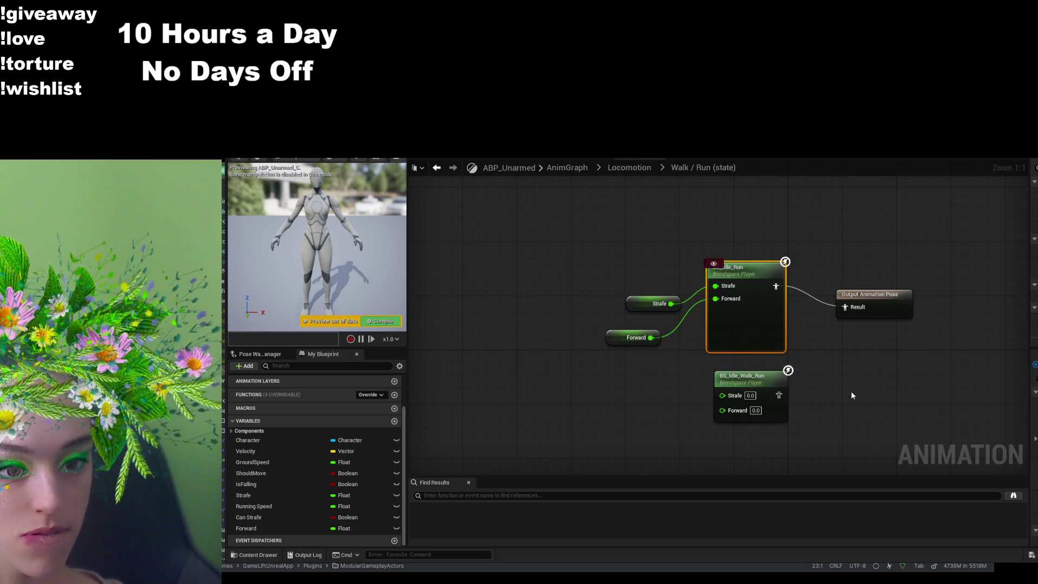
{"action": "left_click", "coordinate": [1033, 217]}
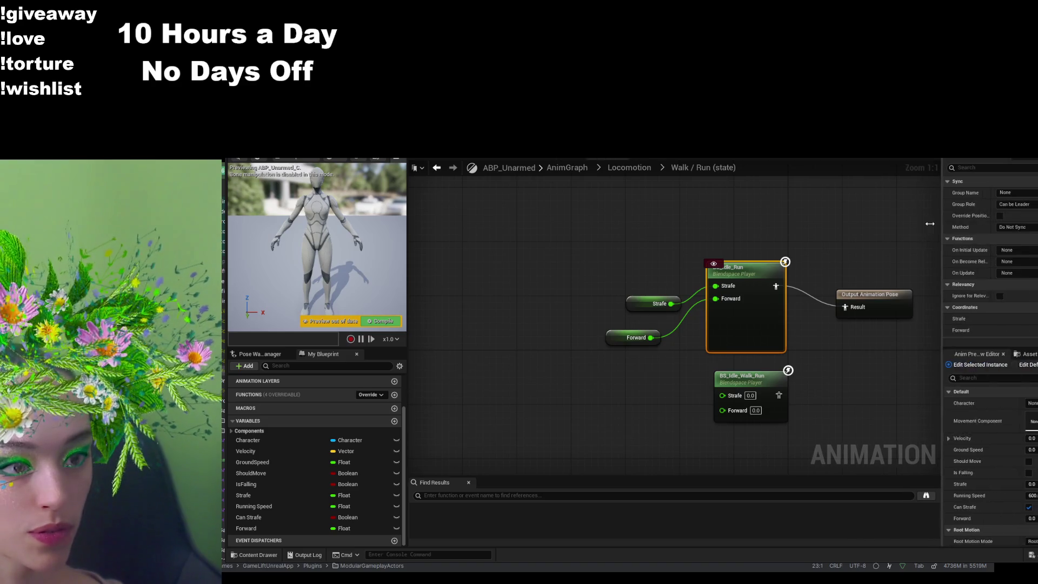
- Search the Details panel for 'play'
{"action": "type", "text": "play"}
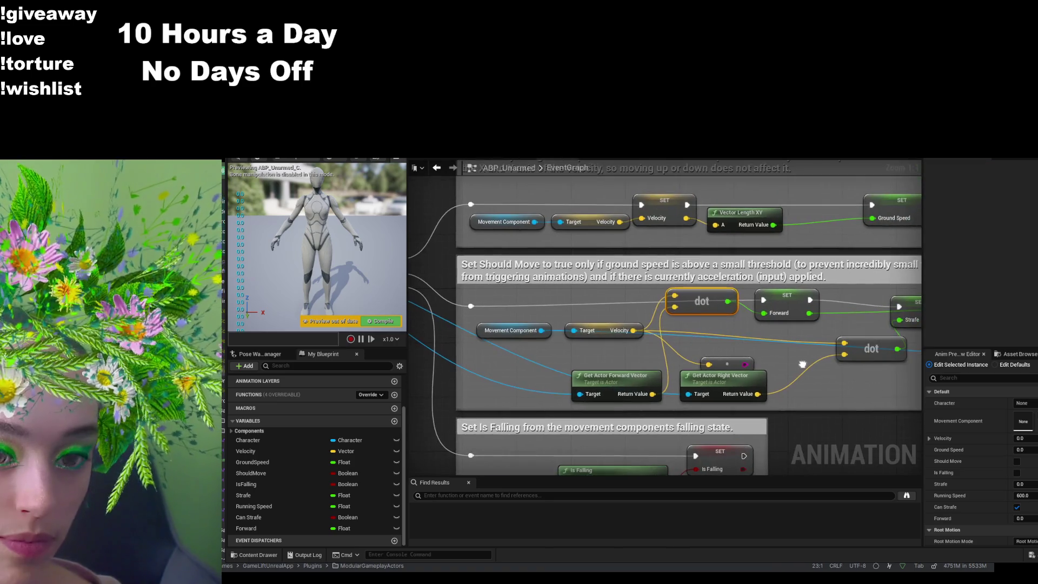
- Frame the Should Move section and delete the first dot node and the actor forward/right vector nodes
{"action": "left_click_drag", "start_coordinate": [773, 363], "coordinate": [815, 366]}
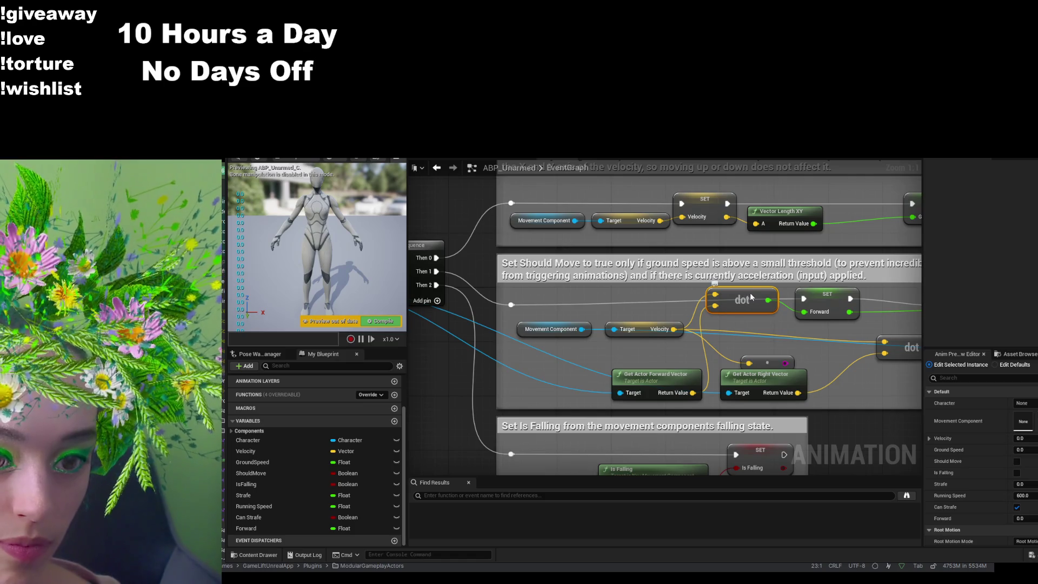
{"action": "scroll", "coordinate": [750, 293], "scroll_direction": "down", "scroll_amount": 3}
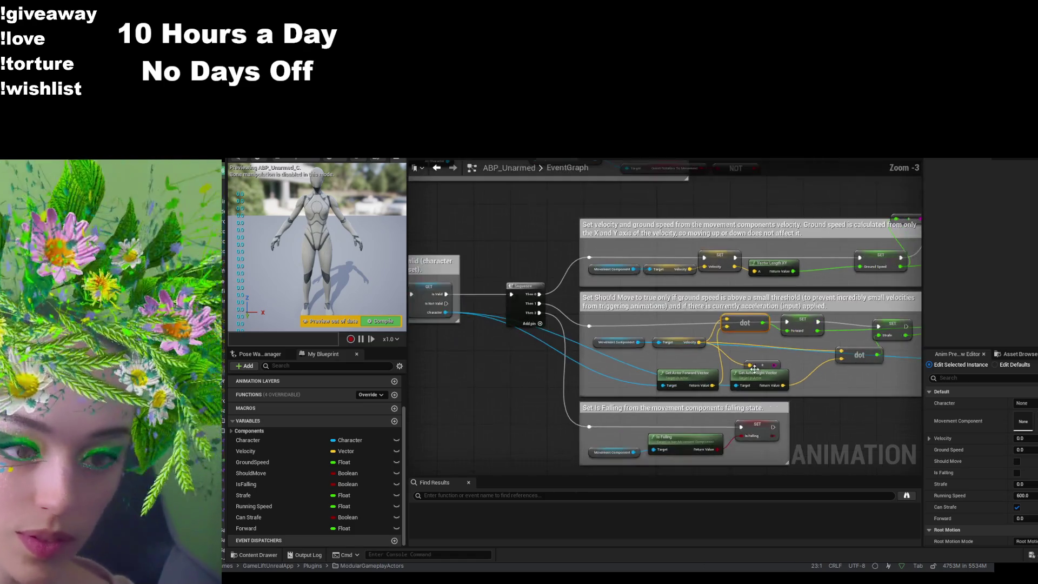
{"action": "left_click_drag", "start_coordinate": [801, 433], "coordinate": [669, 406]}
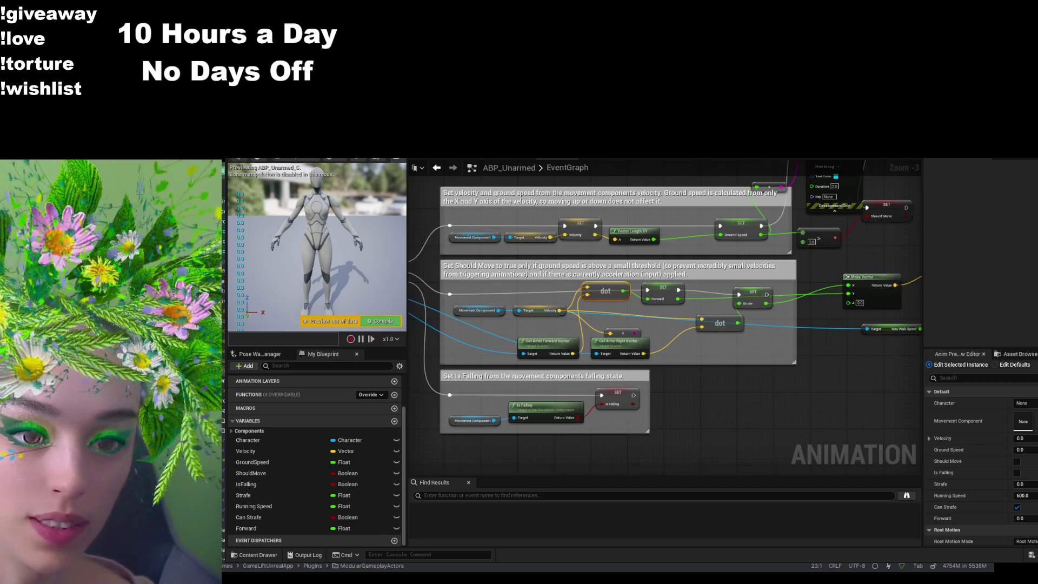
{"action": "scroll", "coordinate": [622, 341], "scroll_direction": "up", "scroll_amount": 3}
{"action": "left_click_drag", "start_coordinate": [593, 340], "coordinate": [572, 352]}
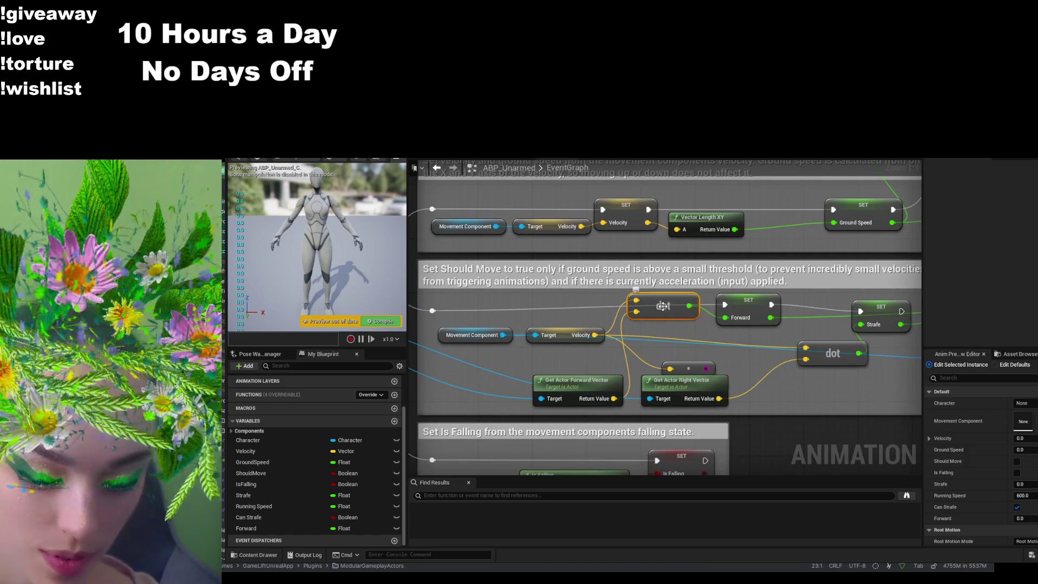
{"action": "key", "text": "Delete"}
{"action": "left_click", "coordinate": [682, 385]}
{"action": "key", "text": "Delete"}
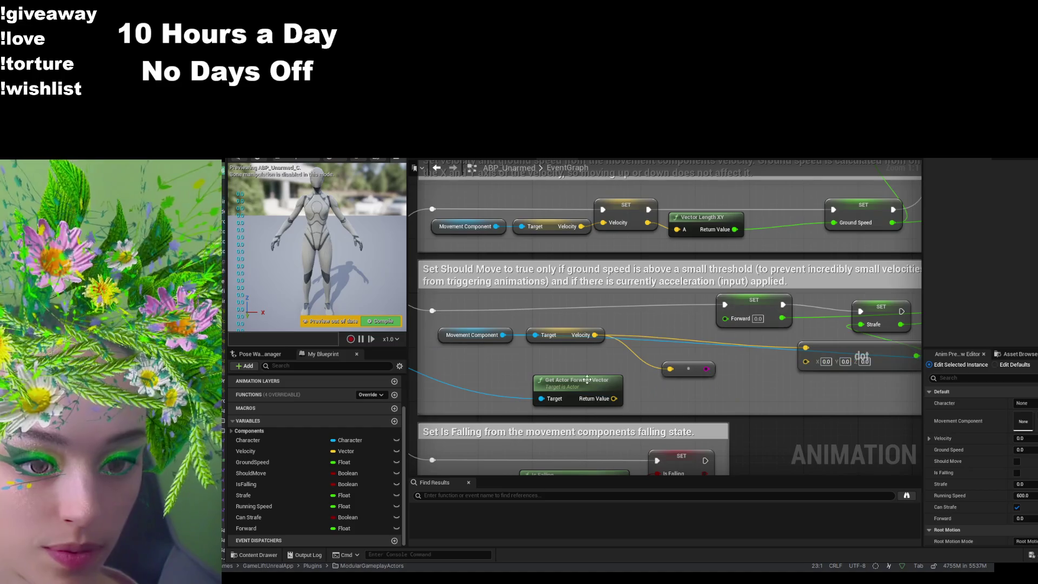
- Delete the small add node and the remaining dot node, then start a new wire from Velocity
{"action": "left_click", "coordinate": [684, 372]}
{"action": "key", "text": "Delete"}
{"action": "left_click", "coordinate": [849, 351]}
{"action": "key", "text": "Delete"}
{"action": "mouse_move", "coordinate": [855, 381]}
{"action": "left_mouse_down"}
{"action": "mouse_move", "coordinate": [783, 395]}
{"action": "mouse_move", "coordinate": [834, 385]}
{"action": "left_mouse_up"}
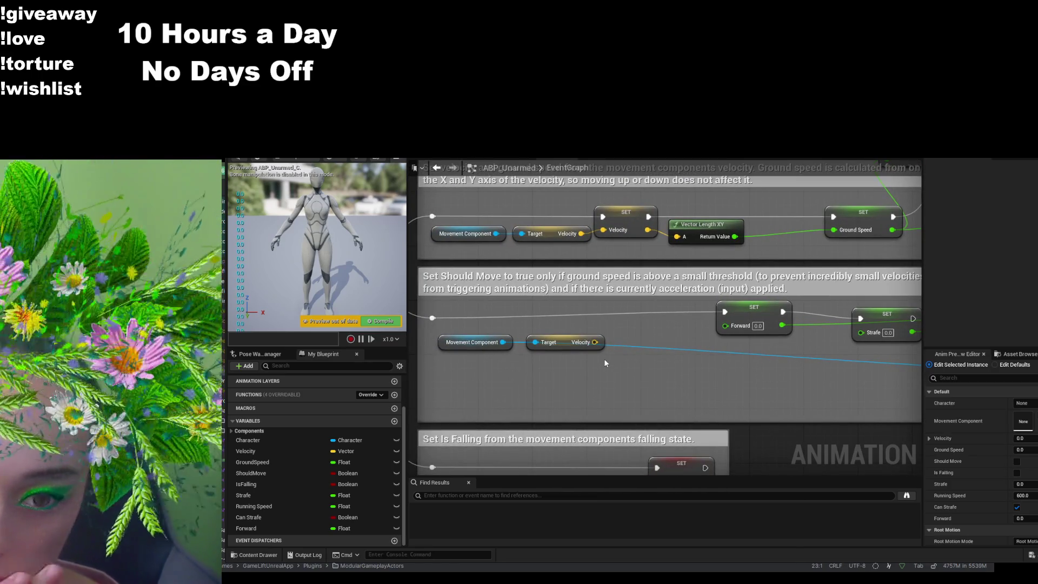
{"action": "left_click_drag", "start_coordinate": [594, 342], "coordinate": [636, 374]}
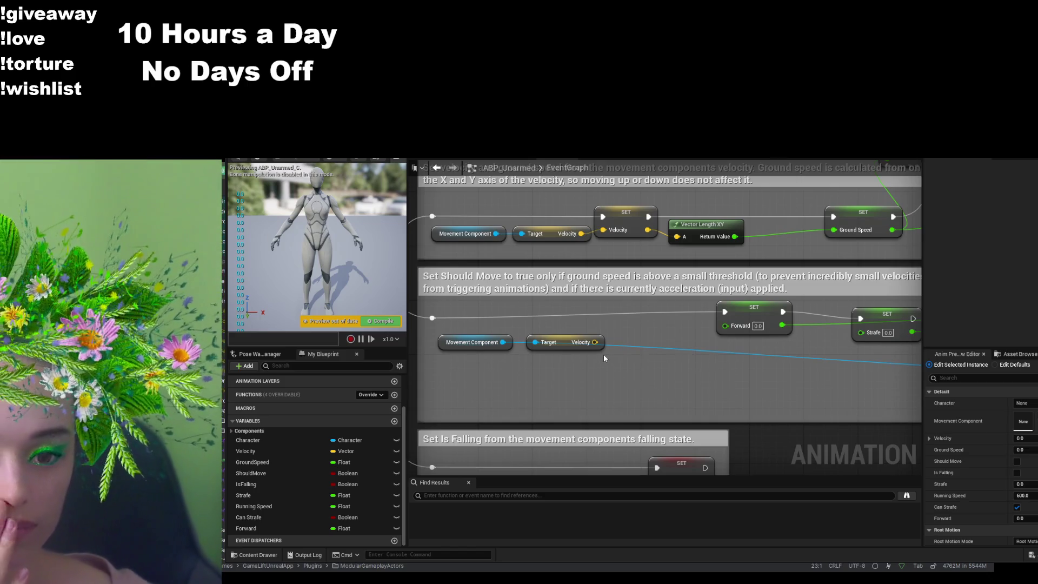
- Drag a wire off the Velocity getter to create a vector Add node, and place it just below
{"action": "left_click", "coordinate": [598, 339]}
{"action": "left_click_drag", "start_coordinate": [598, 341], "coordinate": [660, 379]}
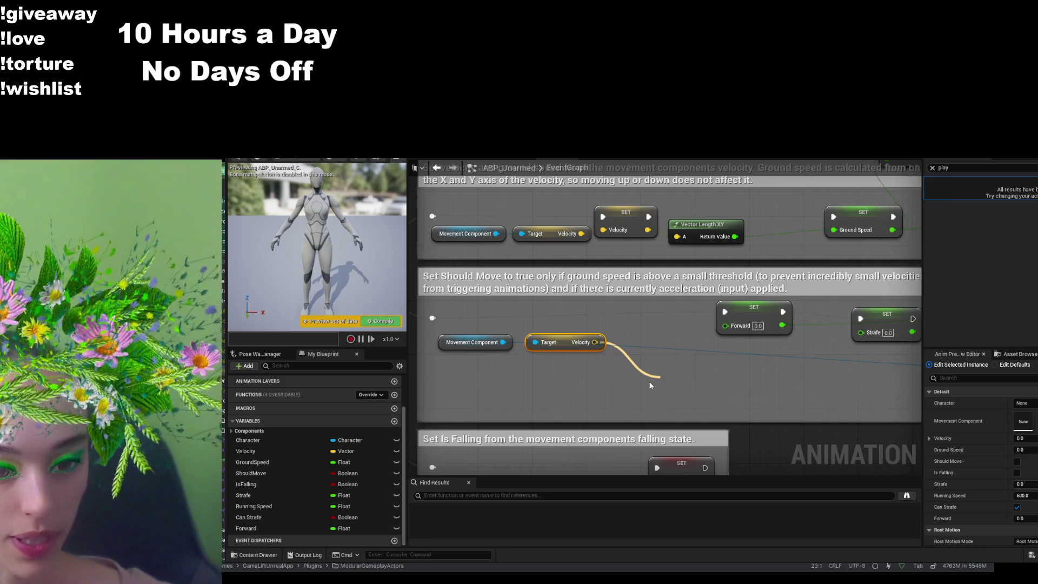
{"action": "left_click", "coordinate": [705, 502]}
{"action": "left_click_drag", "start_coordinate": [696, 377], "coordinate": [662, 369]}
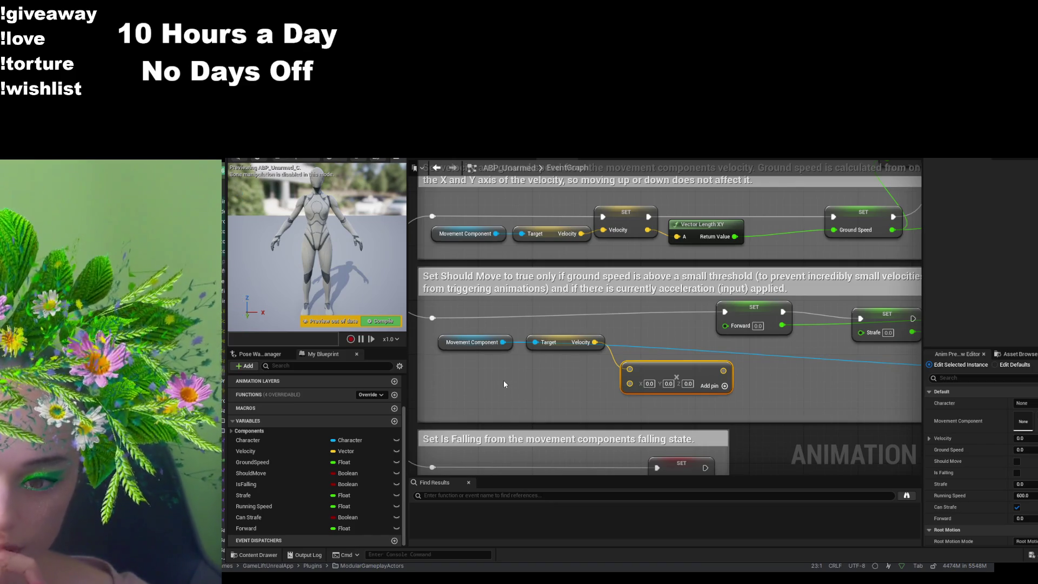
- Paste Get Actor Forward Vector and Get Actor Right Vector nodes and arrange them beside the math node
{"action": "left_click", "coordinate": [678, 338]}
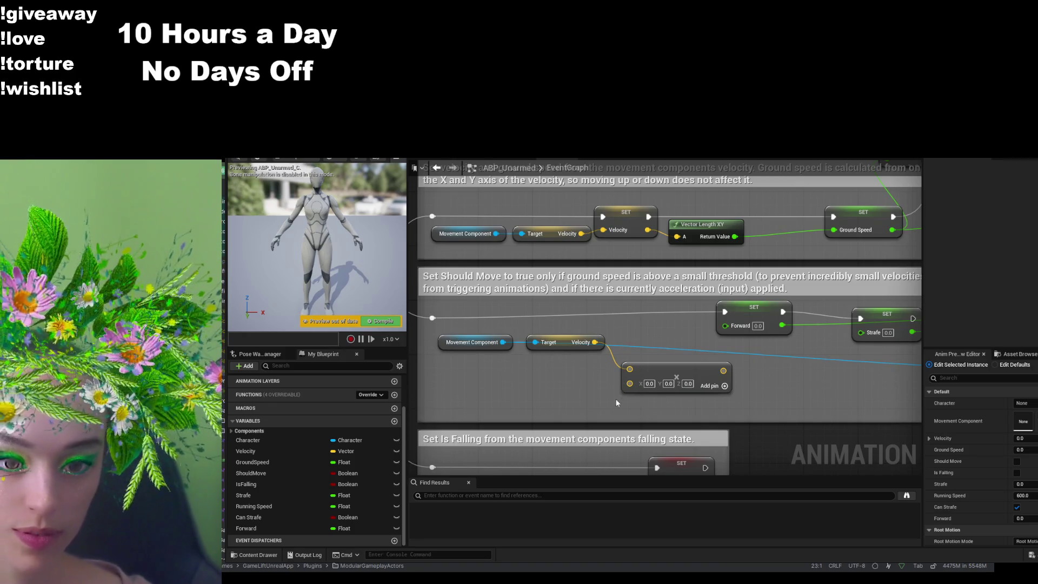
{"action": "key", "text": "ctrl+v"}
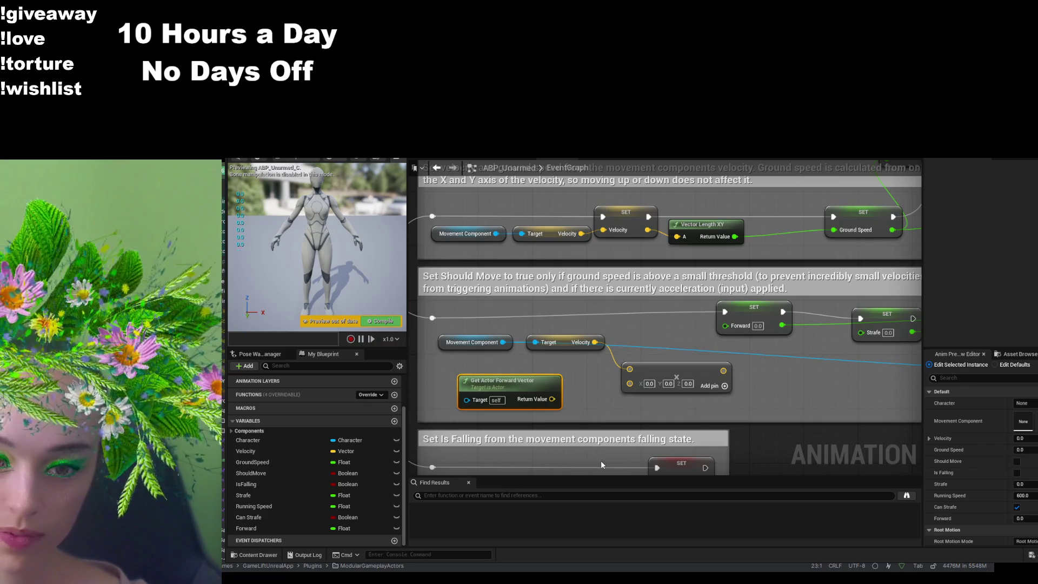
{"action": "key", "text": "ctrl+v"}
{"action": "mouse_move", "coordinate": [638, 413]}
{"action": "left_mouse_down"}
{"action": "mouse_move", "coordinate": [604, 386]}
{"action": "mouse_move", "coordinate": [690, 360]}
{"action": "left_mouse_up"}
{"action": "left_click_drag", "start_coordinate": [621, 389], "coordinate": [647, 397]}
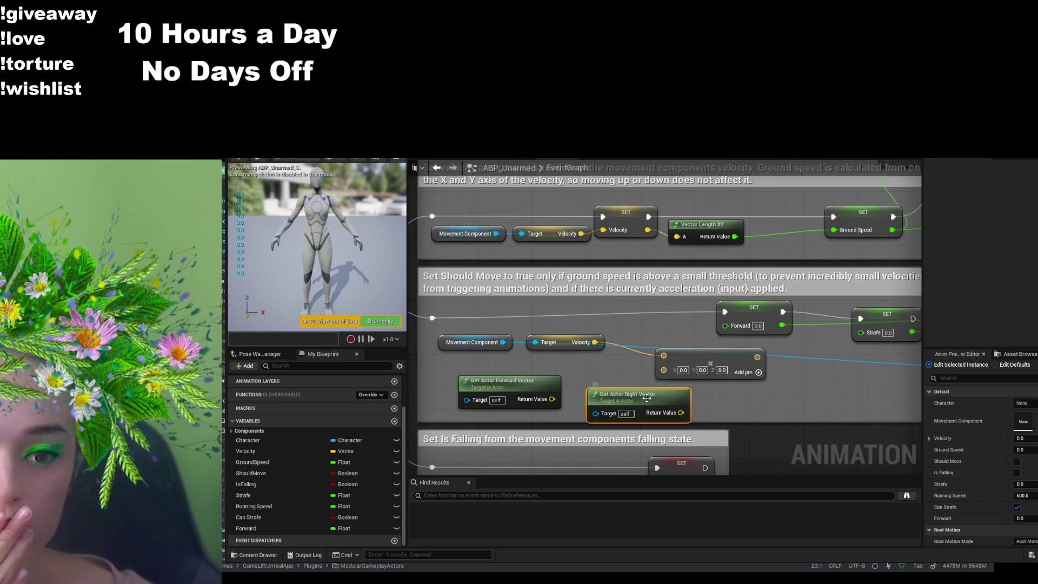
{"action": "scroll", "coordinate": [665, 324], "scroll_direction": "down", "scroll_amount": 3}
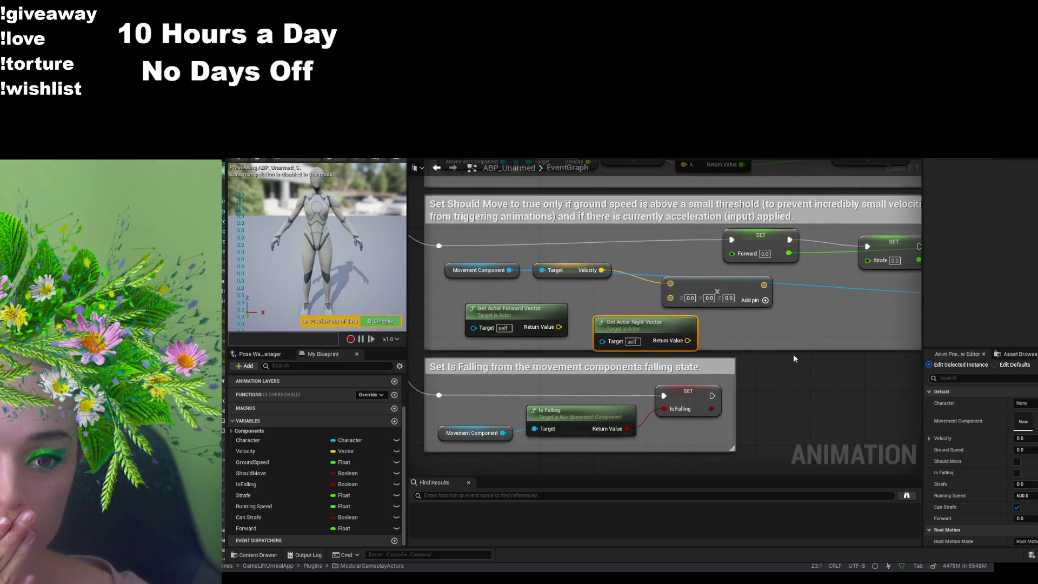
- Add a third input to the vector math node and wire the Forward and Right Return Values into it
{"action": "left_click", "coordinate": [719, 285]}
{"action": "left_click", "coordinate": [757, 302]}
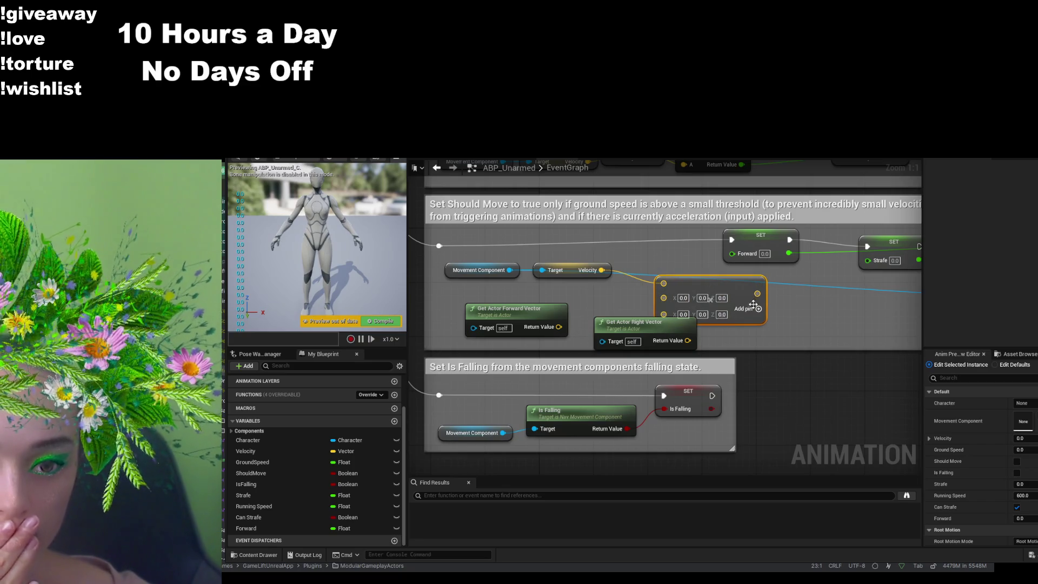
{"action": "left_click_drag", "start_coordinate": [662, 329], "coordinate": [628, 349]}
{"action": "left_click_drag", "start_coordinate": [567, 327], "coordinate": [663, 297]}
{"action": "left_click_drag", "start_coordinate": [654, 360], "coordinate": [663, 310]}
{"action": "left_click_drag", "start_coordinate": [532, 309], "coordinate": [592, 295]}
{"action": "left_click_drag", "start_coordinate": [612, 344], "coordinate": [574, 331]}
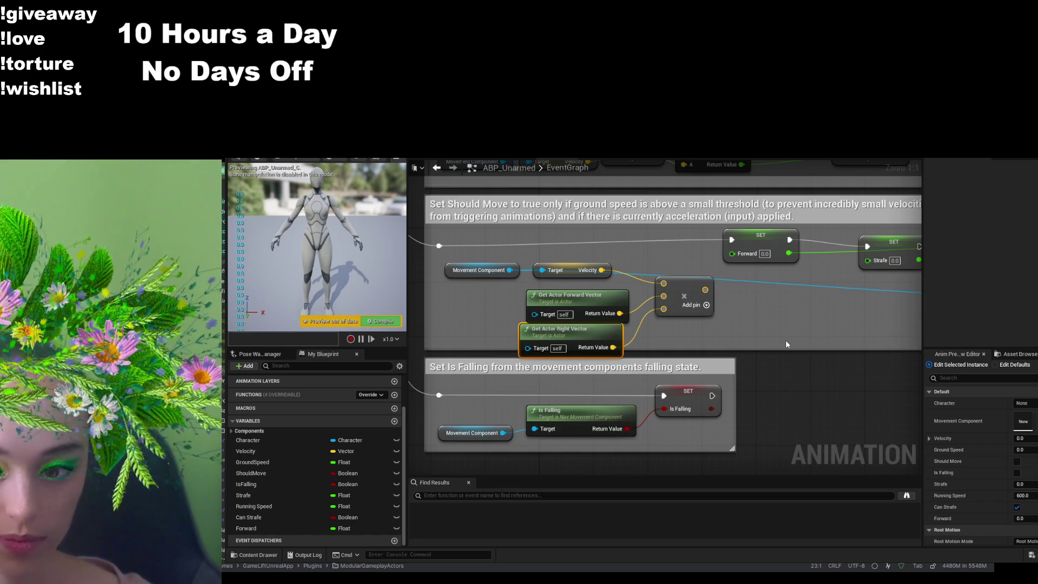
{"action": "left_click_drag", "start_coordinate": [704, 290], "coordinate": [776, 303]}
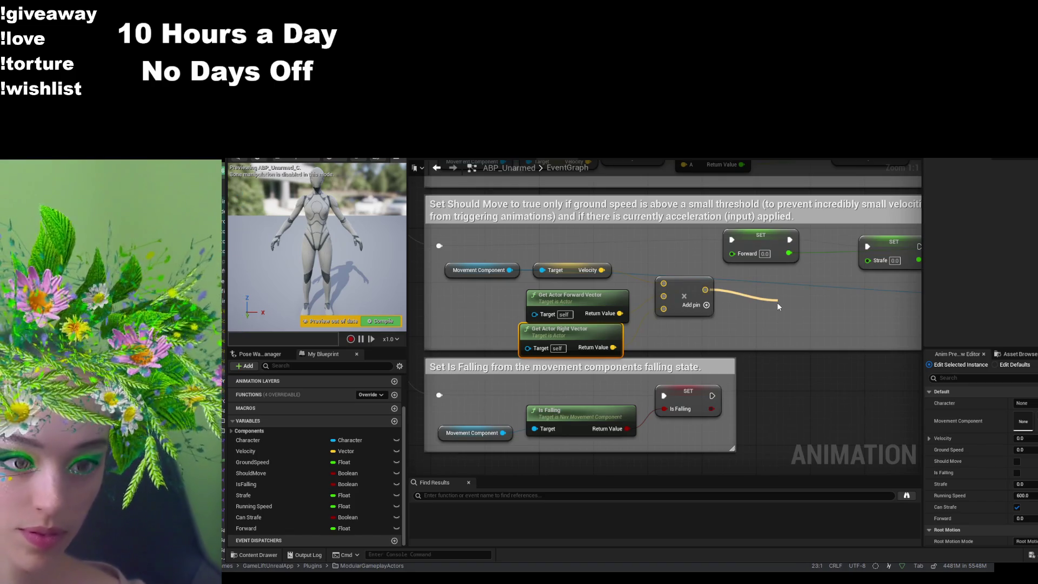
- Delete the Get Actor Right Vector node and remove the math node's unused third input
{"action": "left_click_drag", "start_coordinate": [806, 333], "coordinate": [737, 349]}
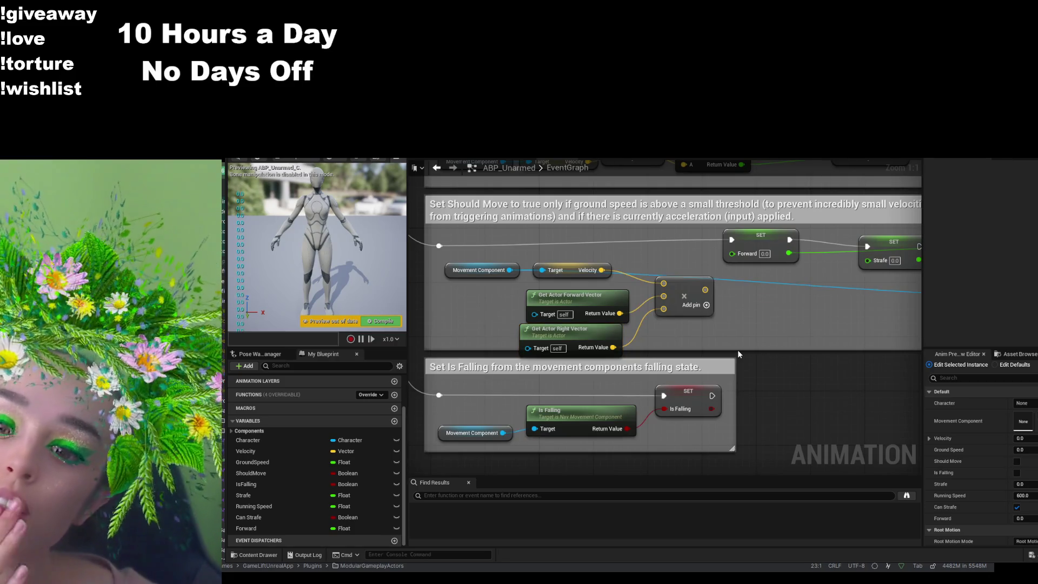
{"action": "left_click", "coordinate": [578, 331]}
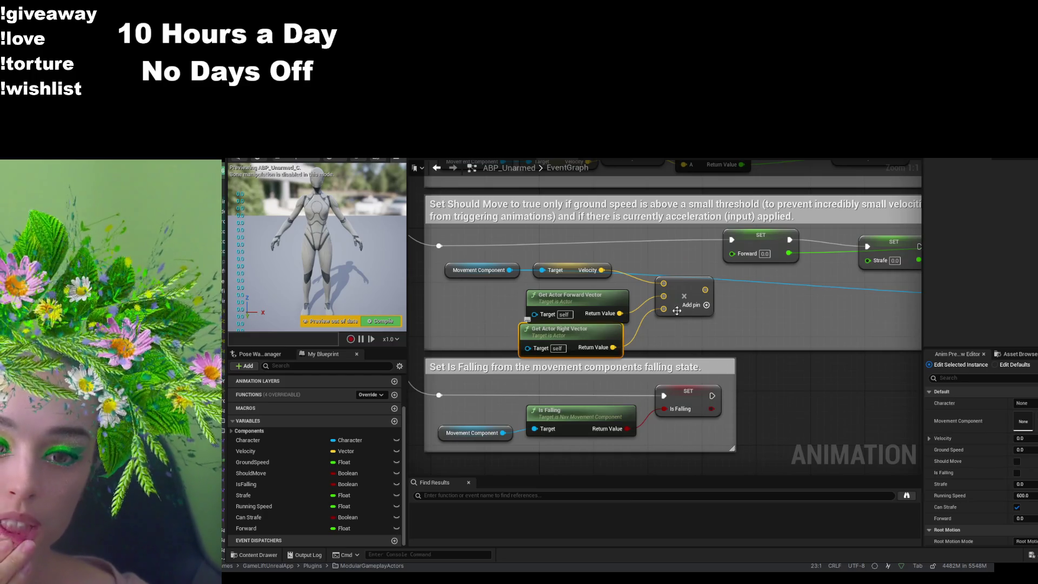
{"action": "key", "text": "Delete"}
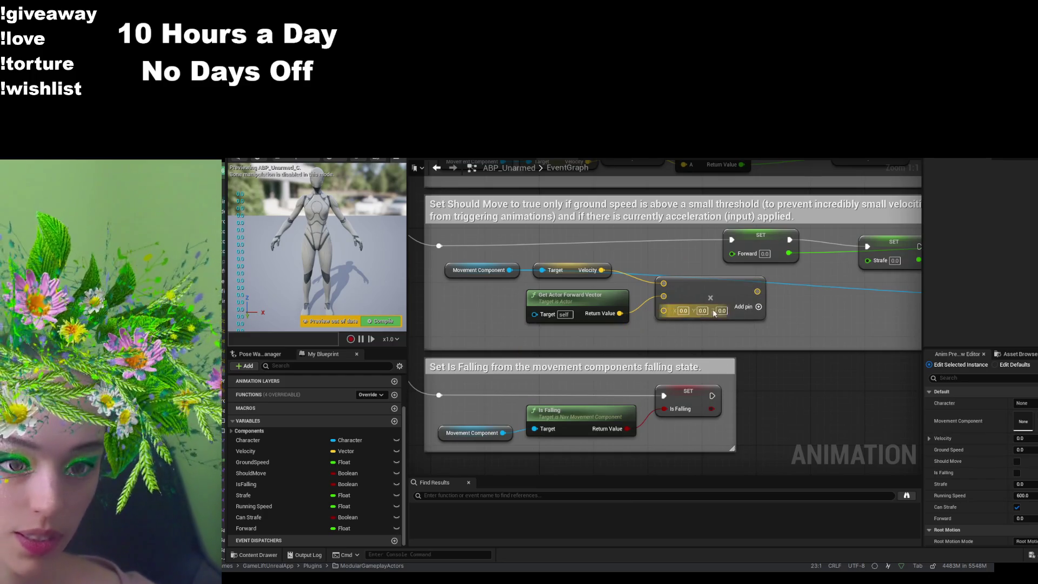
{"action": "left_click", "coordinate": [660, 316]}
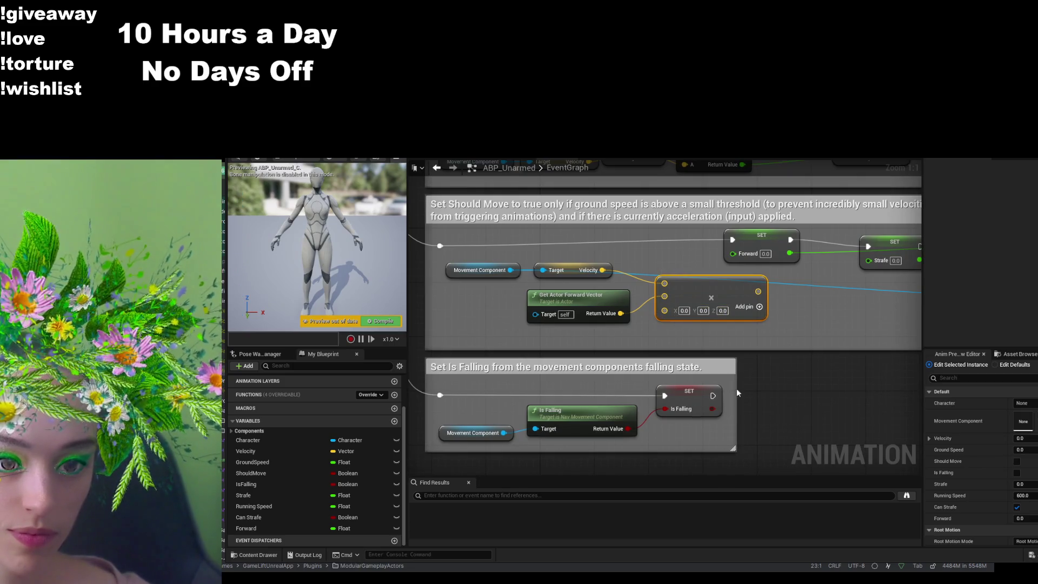
{"action": "left_click_drag", "start_coordinate": [788, 362], "coordinate": [727, 413]}
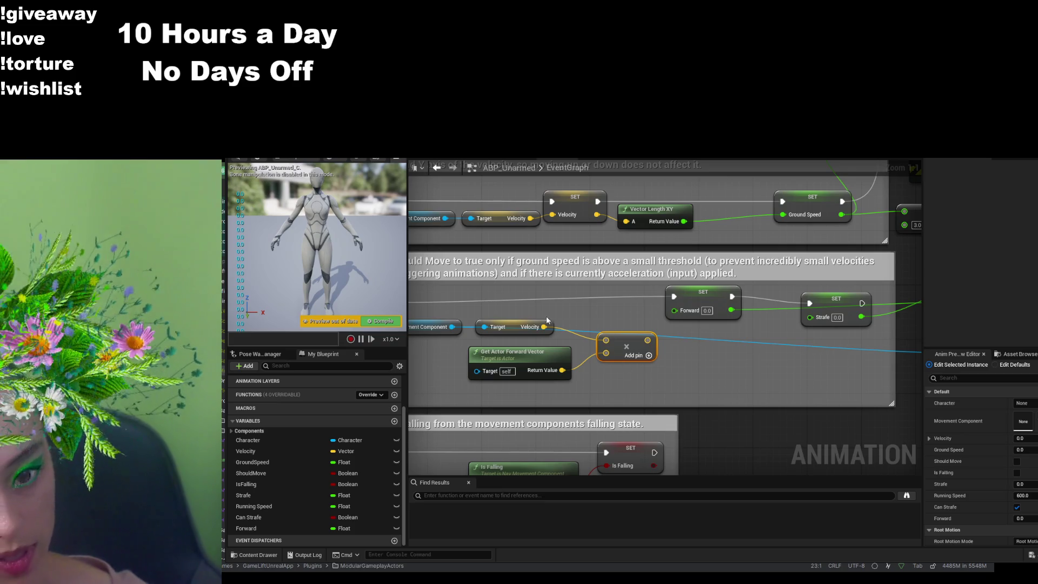
- Create a second vector math node from Velocity and wire a new Get Actor Right Vector into it
{"action": "mouse_move", "coordinate": [543, 326]}
{"action": "left_mouse_down"}
{"action": "mouse_move", "coordinate": [693, 342]}
{"action": "mouse_move", "coordinate": [709, 368]}
{"action": "left_mouse_up"}
{"action": "left_click", "coordinate": [728, 384]}
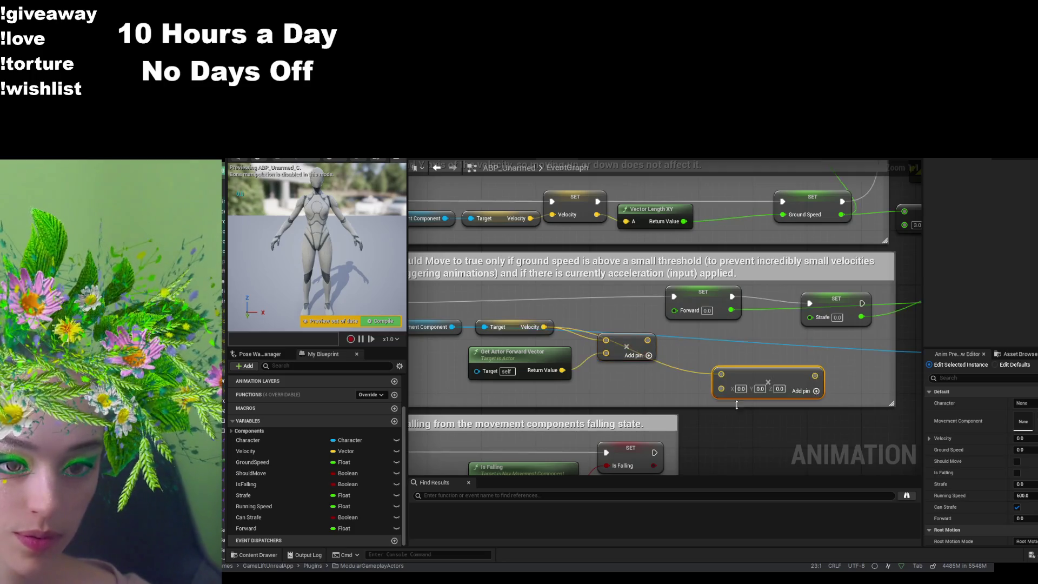
{"action": "left_click_drag", "start_coordinate": [629, 336], "coordinate": [615, 363]}
{"action": "left_click_drag", "start_coordinate": [744, 400], "coordinate": [723, 381]}
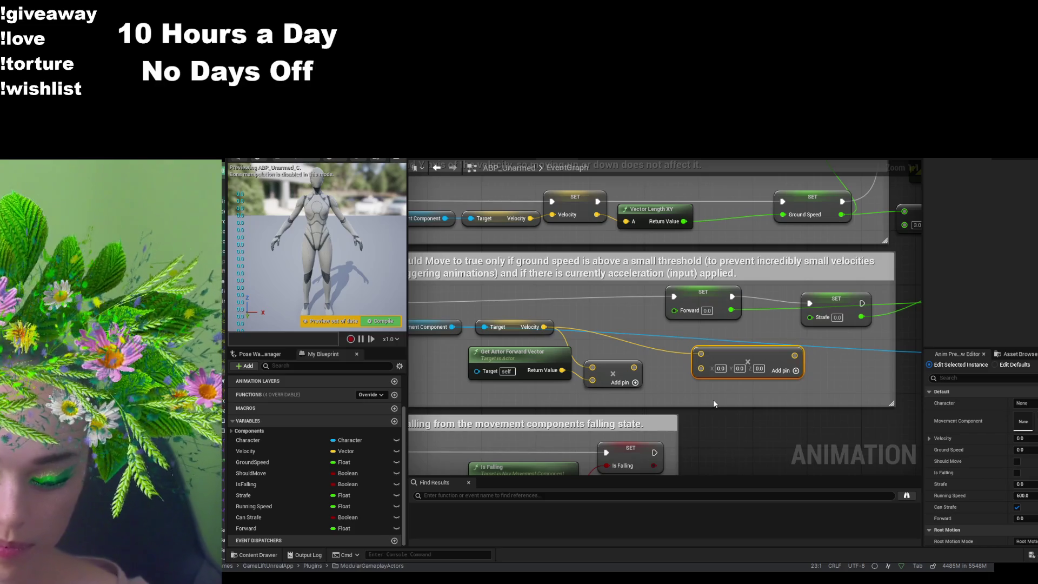
{"action": "key", "text": "ctrl+v"}
{"action": "mouse_move", "coordinate": [784, 416]}
{"action": "left_mouse_down"}
{"action": "mouse_move", "coordinate": [724, 417]}
{"action": "mouse_move", "coordinate": [700, 368]}
{"action": "left_mouse_up"}
{"action": "left_click_drag", "start_coordinate": [676, 401], "coordinate": [655, 394]}
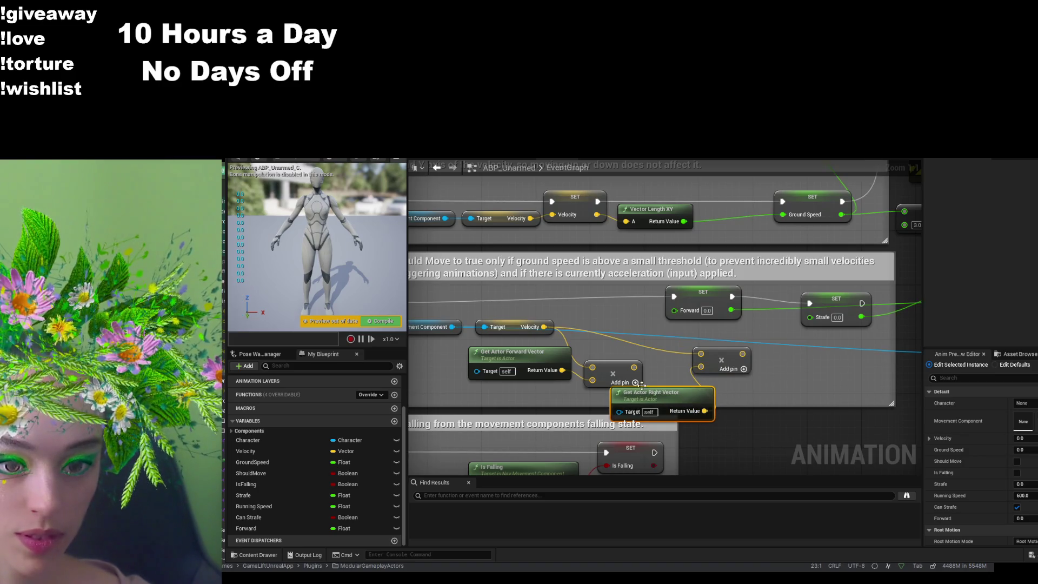
{"action": "left_click_drag", "start_coordinate": [717, 355], "coordinate": [730, 360]}
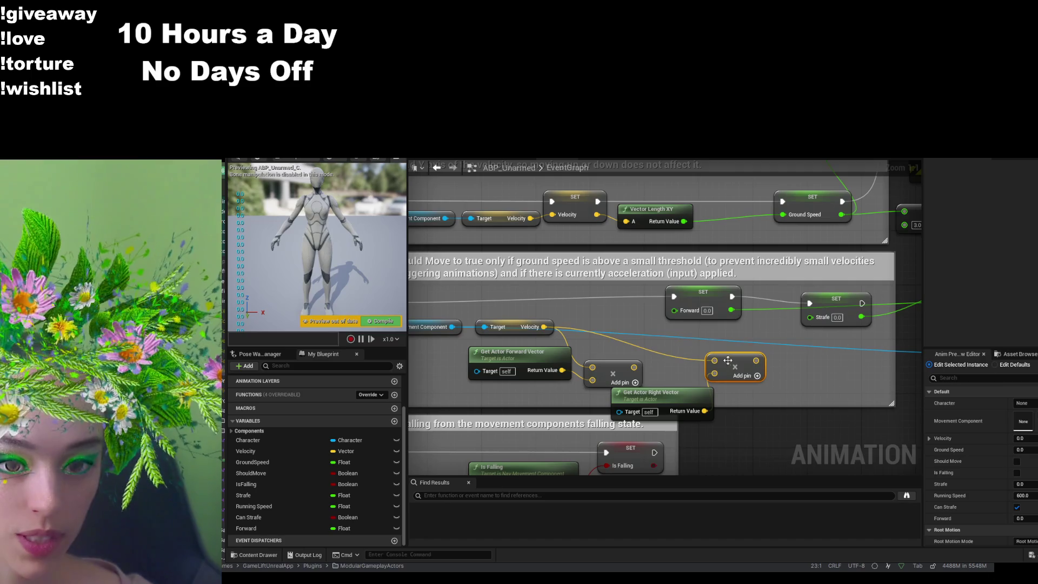
{"action": "left_click_drag", "start_coordinate": [798, 376], "coordinate": [740, 385]}
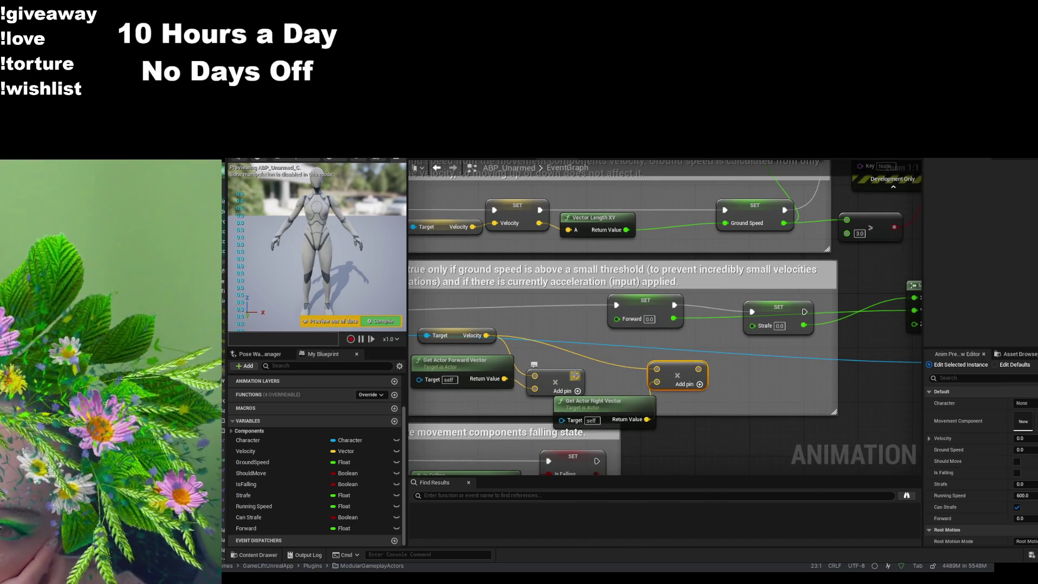
- Add a Get Size node off the velocity-times-forward product output
{"action": "left_click_drag", "start_coordinate": [575, 375], "coordinate": [580, 379]}
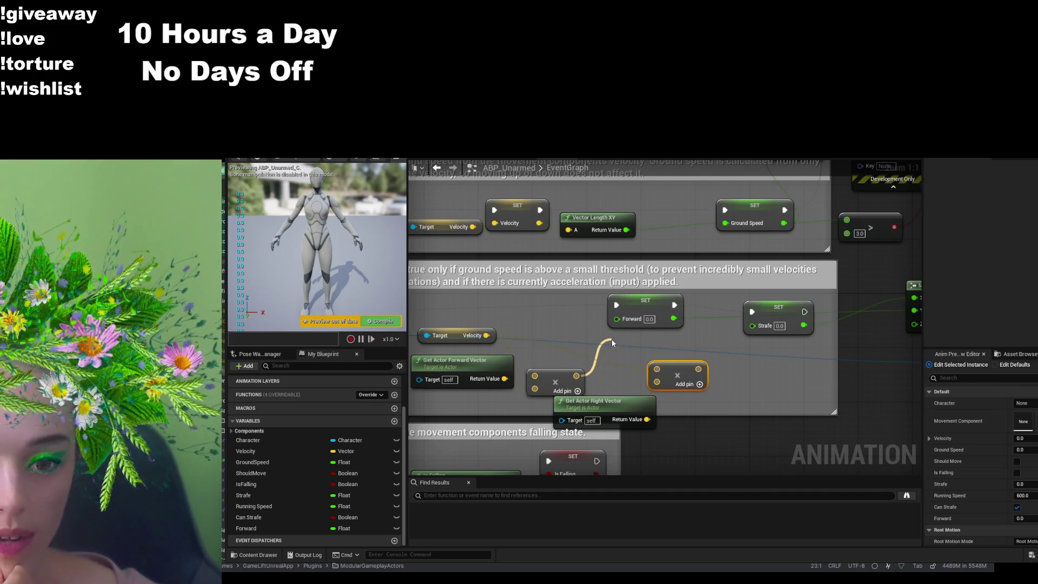
{"action": "mouse_move", "coordinate": [612, 339]}
{"action": "left_mouse_down"}
{"action": "mouse_move", "coordinate": [618, 332]}
{"action": "mouse_move", "coordinate": [673, 388]}
{"action": "mouse_move", "coordinate": [759, 388]}
{"action": "left_mouse_up"}
{"action": "mouse_move", "coordinate": [681, 341]}
{"action": "left_mouse_down"}
{"action": "mouse_move", "coordinate": [687, 334]}
{"action": "mouse_move", "coordinate": [676, 359]}
{"action": "left_mouse_up"}
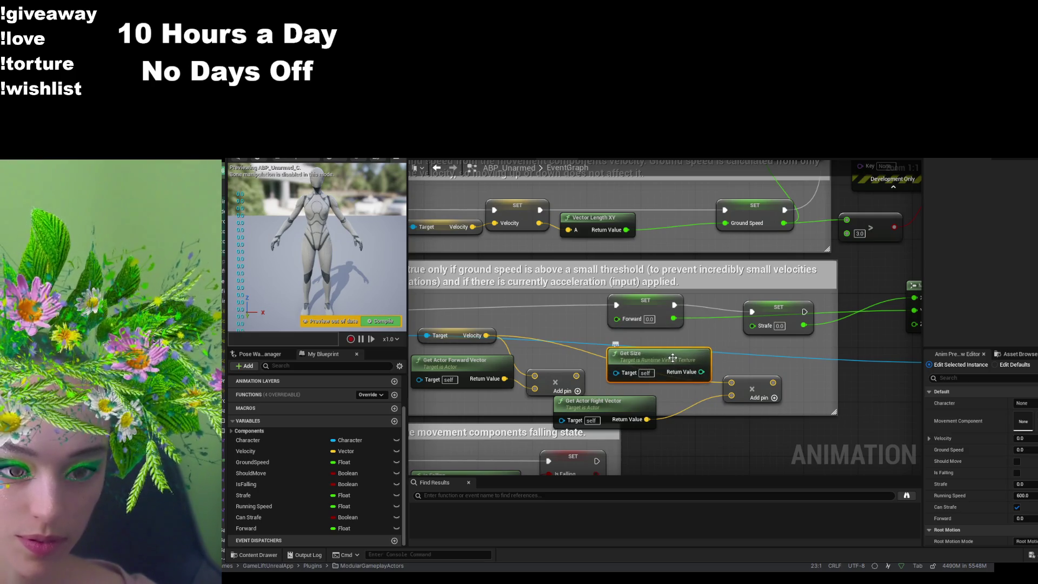
- Replace the Get Size node and wire the forward product into its Target
{"action": "key", "text": "Delete"}
{"action": "mouse_move", "coordinate": [669, 355]}
{"action": "left_mouse_down"}
{"action": "mouse_move", "coordinate": [735, 330]}
{"action": "mouse_move", "coordinate": [751, 376]}
{"action": "mouse_move", "coordinate": [726, 367]}
{"action": "left_mouse_up"}
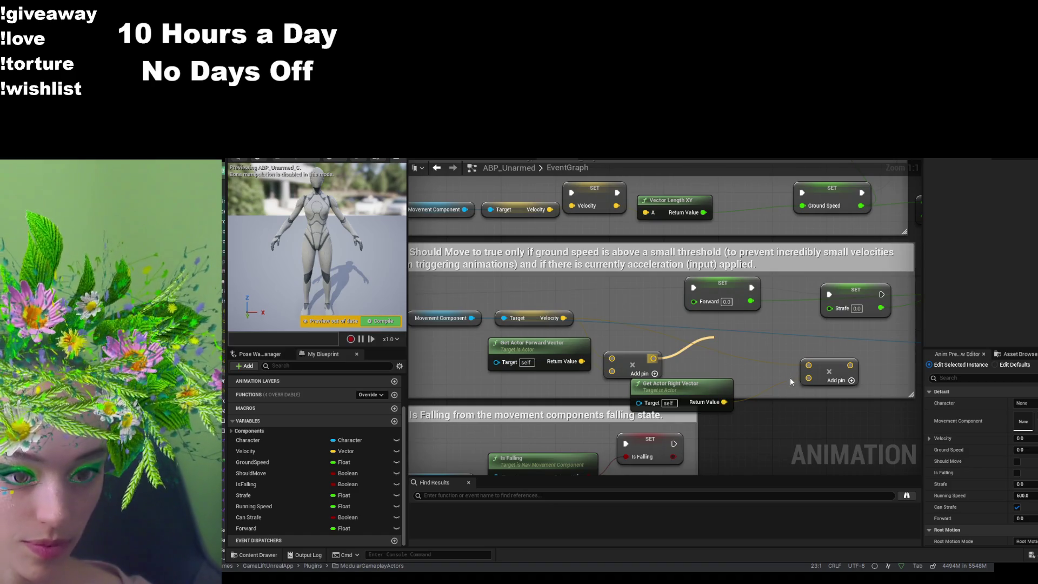
{"action": "left_click_drag", "start_coordinate": [756, 342], "coordinate": [734, 330]}
{"action": "left_click_drag", "start_coordinate": [652, 359], "coordinate": [703, 348]}
{"action": "left_click", "coordinate": [833, 320]}
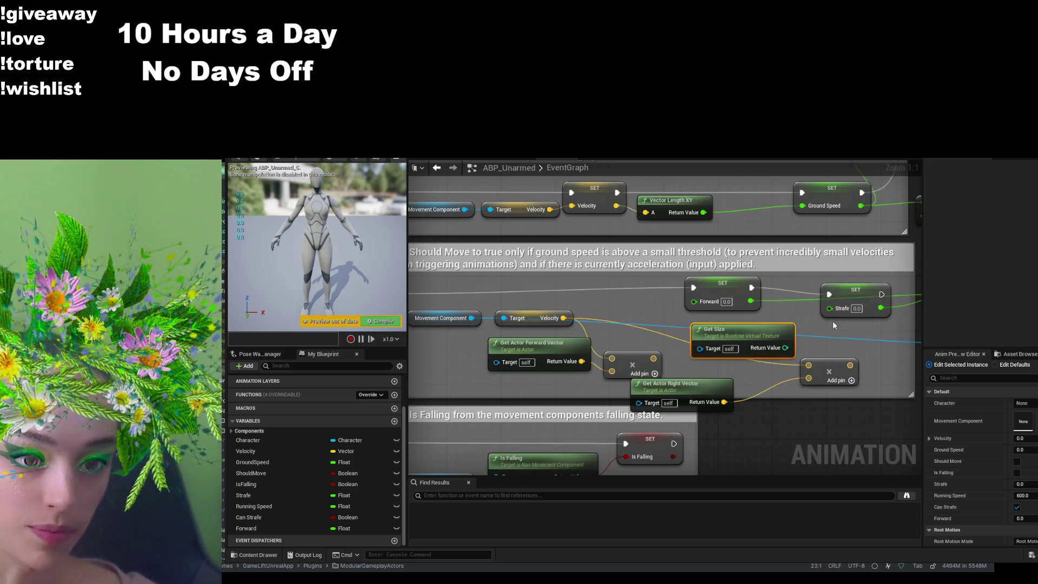
{"action": "left_click", "coordinate": [740, 335]}
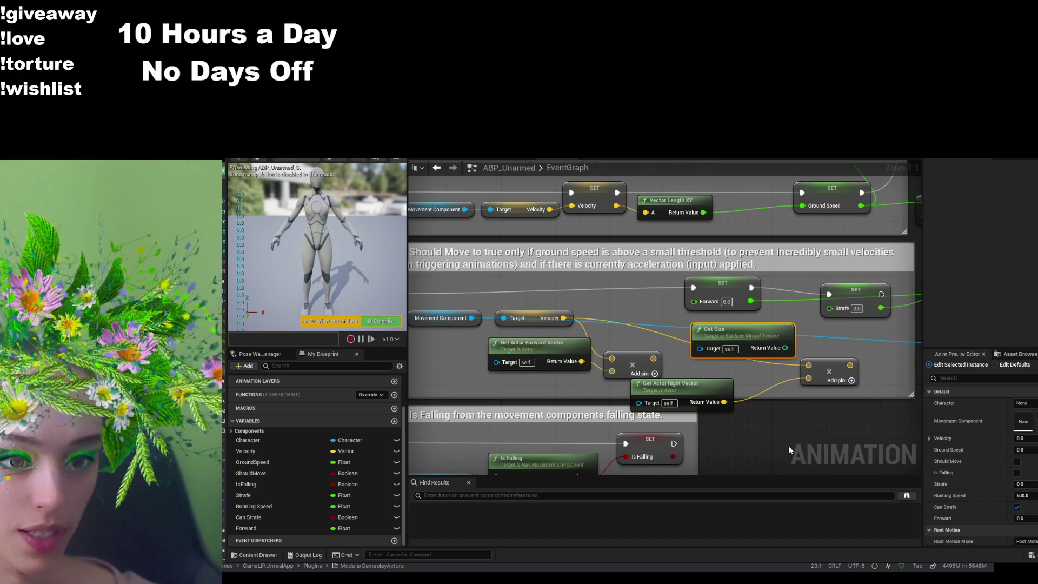
- Rearrange SET Strafe, SET Forward and the right multiply node, then recentre the view on the Is Falling nodes
{"action": "left_click_drag", "start_coordinate": [788, 446], "coordinate": [751, 461]}
{"action": "mouse_move", "coordinate": [814, 308]}
{"action": "left_mouse_down"}
{"action": "mouse_move", "coordinate": [832, 293]}
{"action": "mouse_move", "coordinate": [861, 292]}
{"action": "left_mouse_up"}
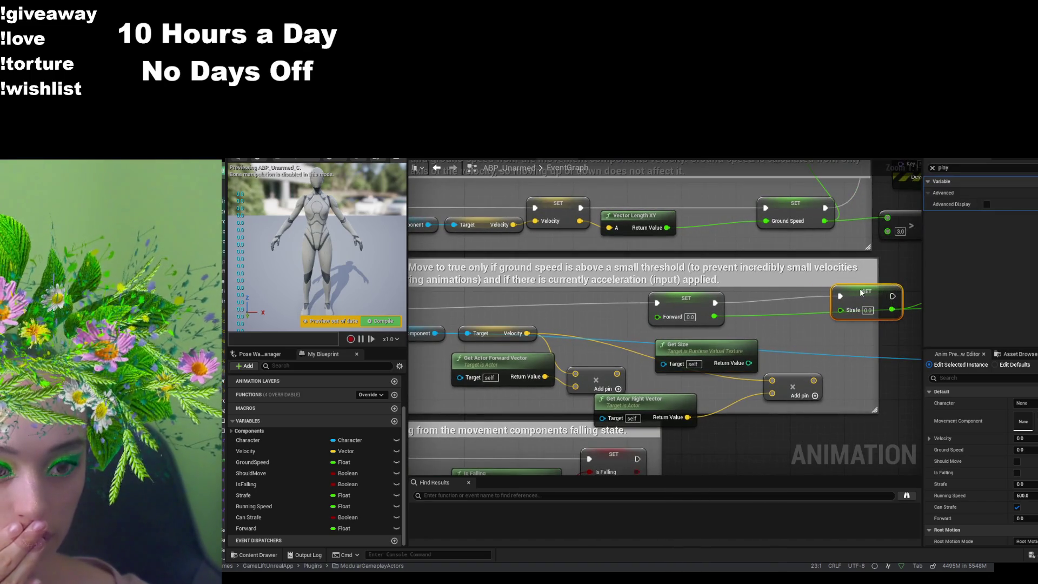
{"action": "left_click_drag", "start_coordinate": [667, 297], "coordinate": [755, 290]}
{"action": "left_click_drag", "start_coordinate": [792, 387], "coordinate": [787, 401]}
{"action": "mouse_move", "coordinate": [725, 449]}
{"action": "left_mouse_down"}
{"action": "mouse_move", "coordinate": [821, 423]}
{"action": "mouse_move", "coordinate": [372, 351]}
{"action": "mouse_move", "coordinate": [504, 345]}
{"action": "mouse_move", "coordinate": [513, 335]}
{"action": "left_mouse_up"}
{"action": "key", "text": "Home"}
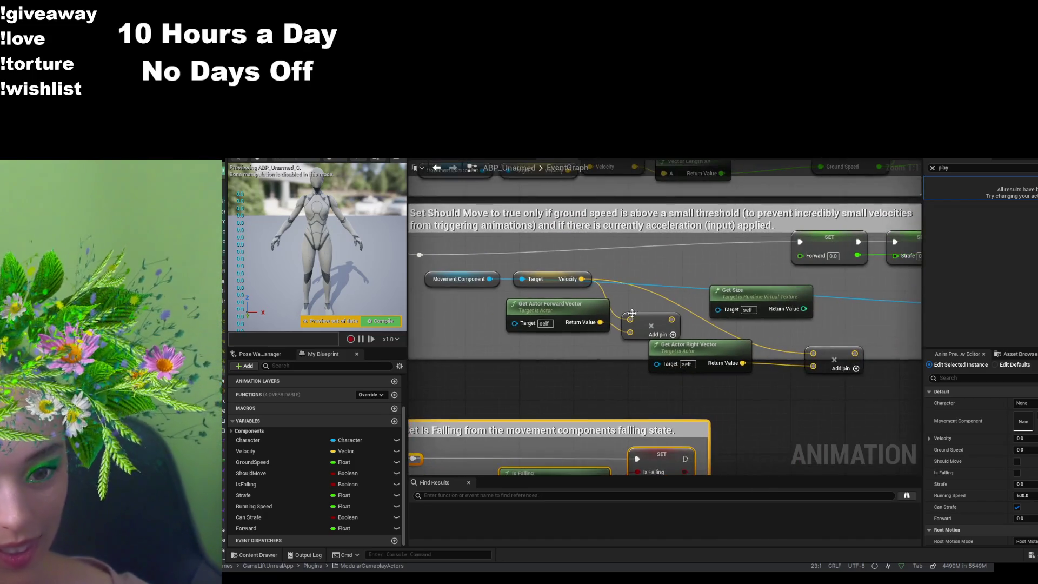
- Delete Get Size and add a Vector Length node for the velocity-times-forward product
{"action": "left_click_drag", "start_coordinate": [652, 317], "coordinate": [648, 309]}
{"action": "mouse_move", "coordinate": [736, 292]}
{"action": "left_mouse_down"}
{"action": "mouse_move", "coordinate": [742, 286]}
{"action": "mouse_move", "coordinate": [710, 253]}
{"action": "left_mouse_up"}
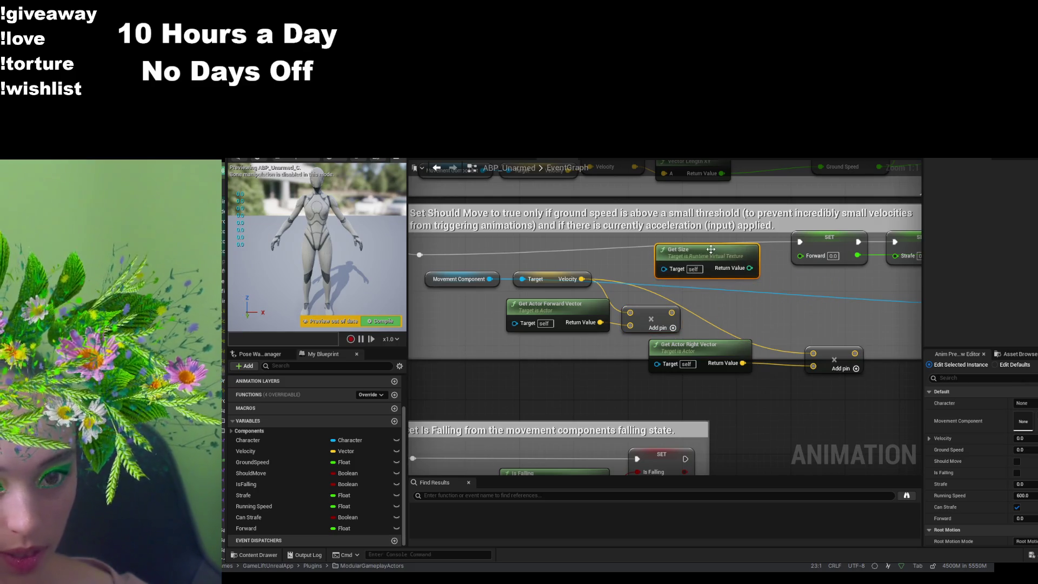
{"action": "key", "text": "Delete"}
{"action": "mouse_move", "coordinate": [839, 356]}
{"action": "left_mouse_down"}
{"action": "mouse_move", "coordinate": [827, 310]}
{"action": "mouse_move", "coordinate": [776, 303]}
{"action": "mouse_move", "coordinate": [793, 305]}
{"action": "mouse_move", "coordinate": [752, 283]}
{"action": "mouse_move", "coordinate": [817, 329]}
{"action": "mouse_move", "coordinate": [825, 383]}
{"action": "mouse_move", "coordinate": [815, 396]}
{"action": "mouse_move", "coordinate": [834, 310]}
{"action": "left_mouse_up"}
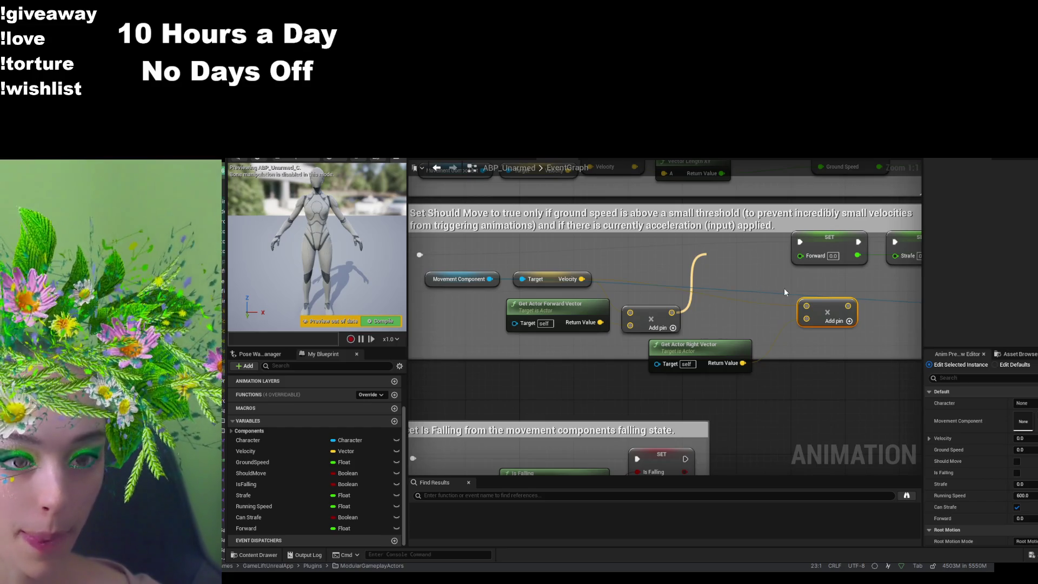
{"action": "key", "text": "ctrl+z"}
{"action": "mouse_move", "coordinate": [759, 294]}
{"action": "left_mouse_down"}
{"action": "mouse_move", "coordinate": [690, 361]}
{"action": "mouse_move", "coordinate": [731, 323]}
{"action": "left_mouse_up"}
- Wire the forward Vector Length into SET Forward and a new right-product Vector Length into SET Strafe
{"action": "left_click", "coordinate": [702, 372]}
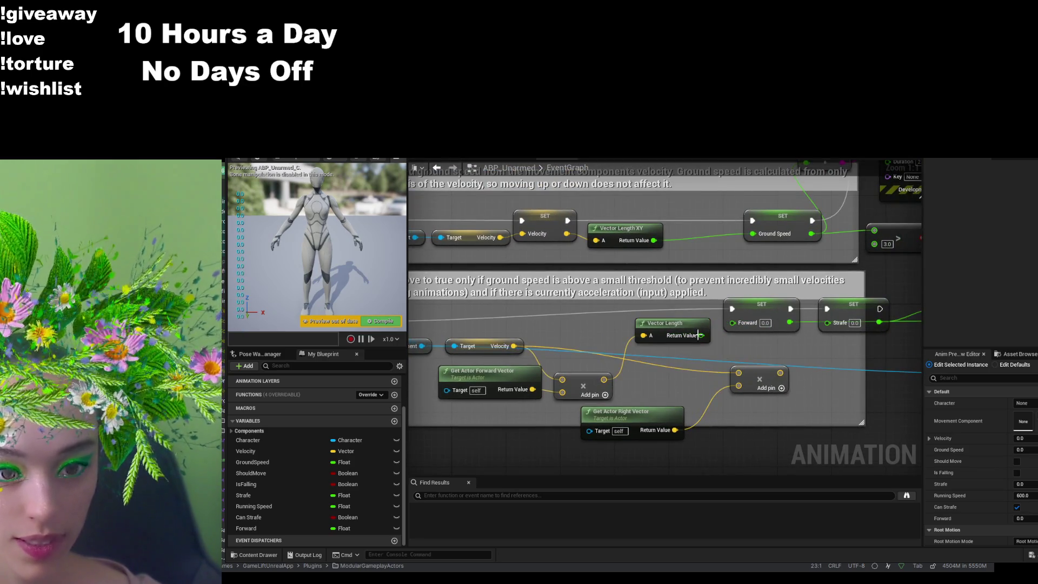
{"action": "mouse_move", "coordinate": [734, 323]}
{"action": "left_mouse_down"}
{"action": "mouse_move", "coordinate": [691, 322]}
{"action": "mouse_move", "coordinate": [781, 365]}
{"action": "left_mouse_up"}
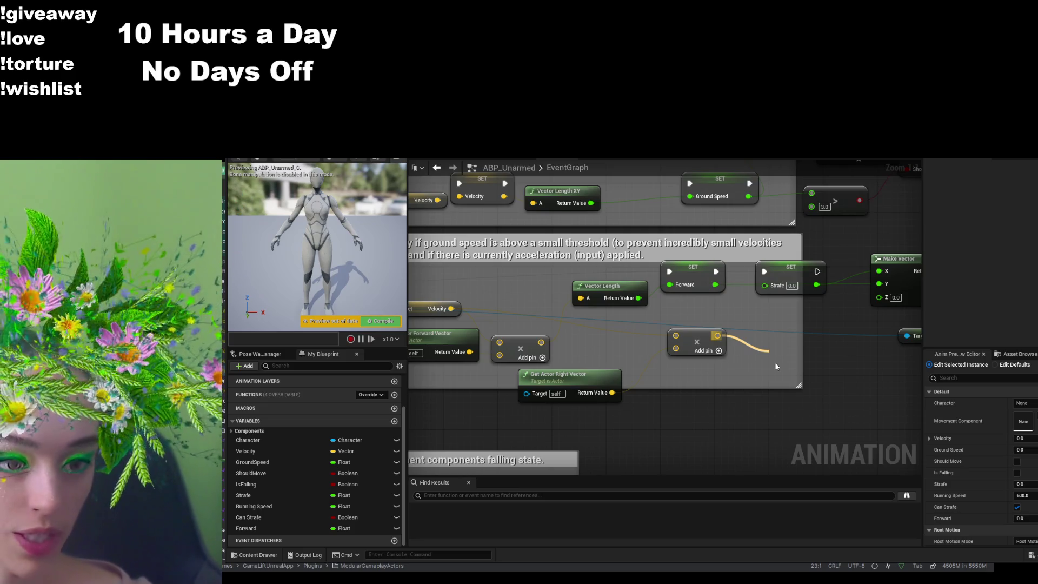
{"action": "left_click_drag", "start_coordinate": [775, 363], "coordinate": [767, 356]}
{"action": "left_click", "coordinate": [822, 400]}
{"action": "left_click_drag", "start_coordinate": [835, 366], "coordinate": [764, 286]}
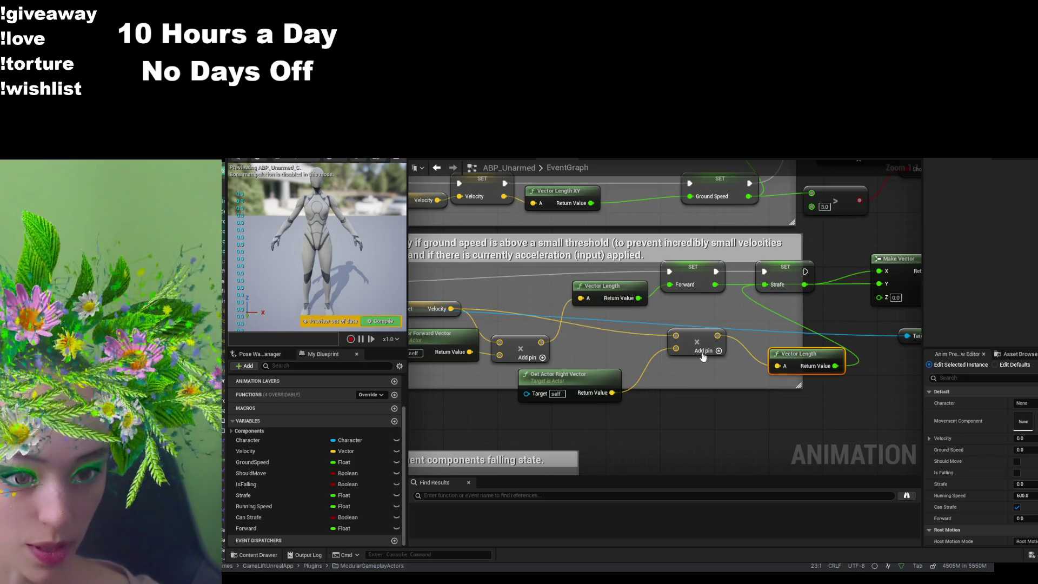
- Tidy the nodes and connect Character to the Target of both Get Actor Forward and Right Vector
{"action": "left_click_drag", "start_coordinate": [702, 336], "coordinate": [634, 342]}
{"action": "left_click_drag", "start_coordinate": [814, 355], "coordinate": [725, 341]}
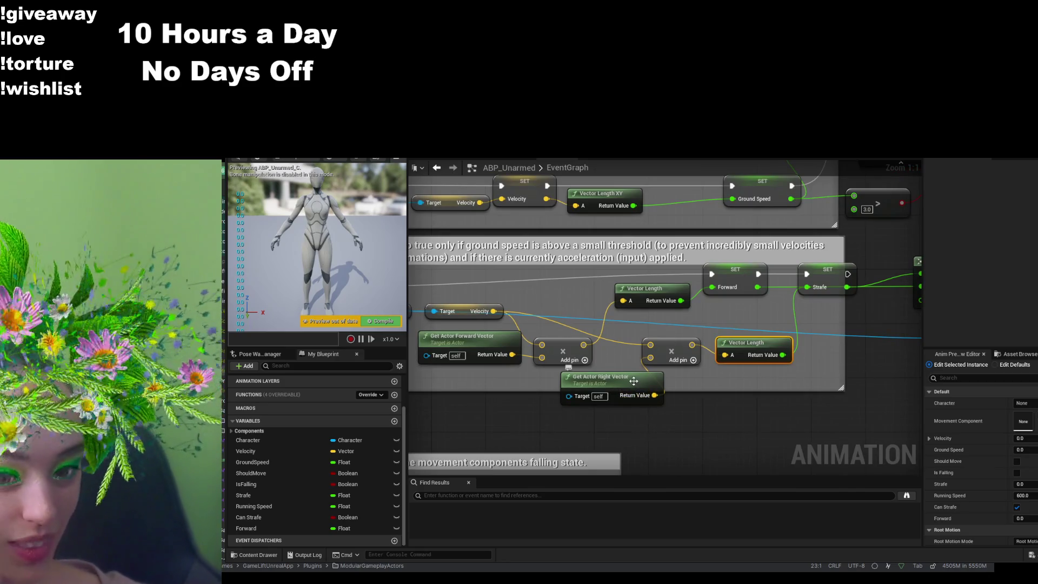
{"action": "left_click_drag", "start_coordinate": [635, 388], "coordinate": [607, 393]}
{"action": "mouse_move", "coordinate": [690, 399]}
{"action": "left_mouse_down"}
{"action": "mouse_move", "coordinate": [741, 396]}
{"action": "mouse_move", "coordinate": [655, 392]}
{"action": "left_mouse_up"}
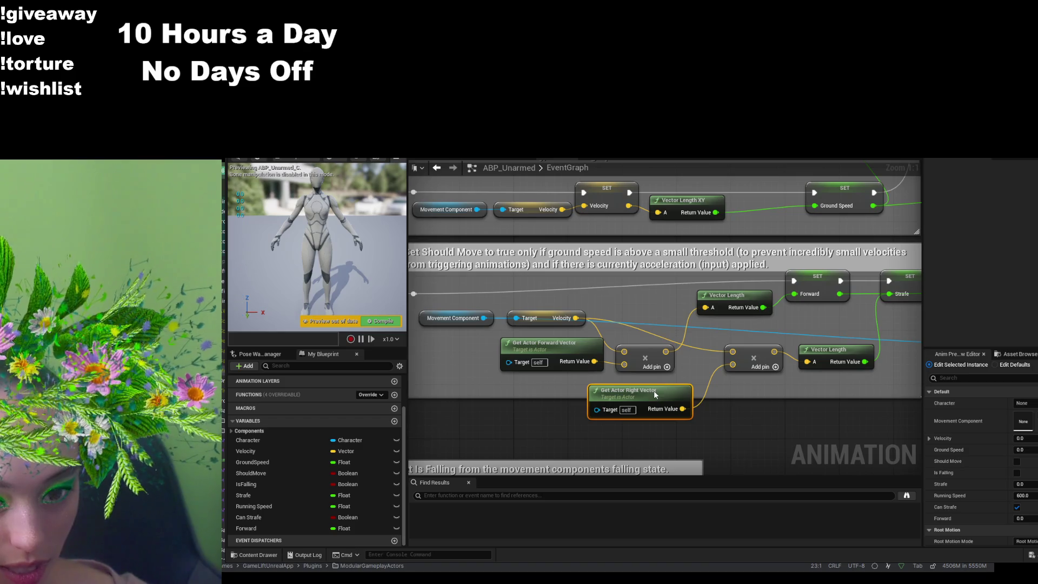
{"action": "mouse_move", "coordinate": [500, 345]}
{"action": "left_mouse_down"}
{"action": "mouse_move", "coordinate": [648, 346]}
{"action": "mouse_move", "coordinate": [670, 375]}
{"action": "mouse_move", "coordinate": [742, 376]}
{"action": "left_mouse_up"}
{"action": "left_click_drag", "start_coordinate": [481, 277], "coordinate": [789, 366]}
{"action": "mouse_move", "coordinate": [755, 420]}
{"action": "left_mouse_down"}
{"action": "mouse_move", "coordinate": [722, 419]}
{"action": "mouse_move", "coordinate": [721, 397]}
{"action": "left_mouse_up"}
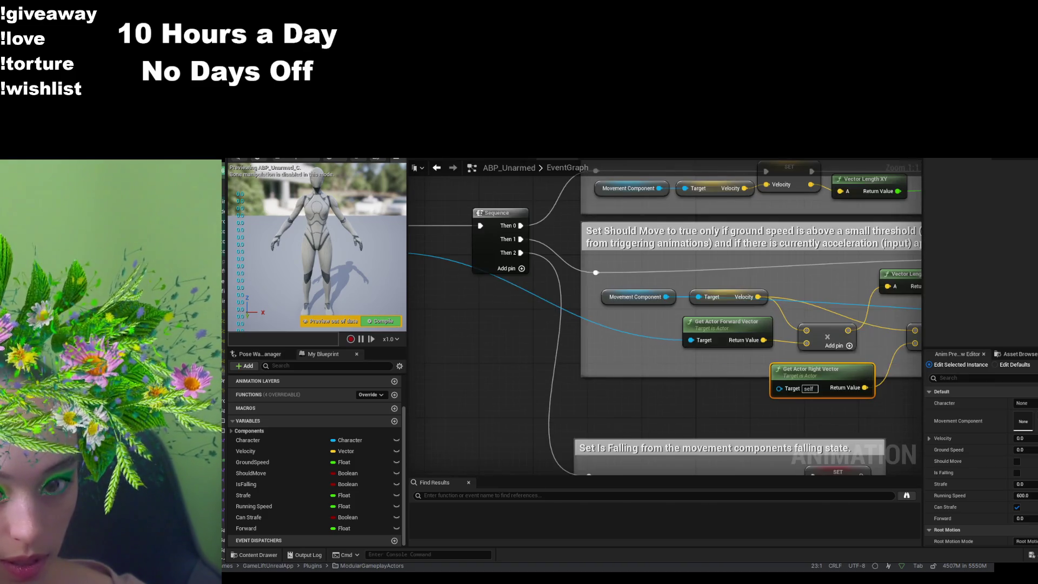
{"action": "left_click_drag", "start_coordinate": [450, 259], "coordinate": [844, 390]}
{"action": "left_click_drag", "start_coordinate": [901, 436], "coordinate": [728, 433]}
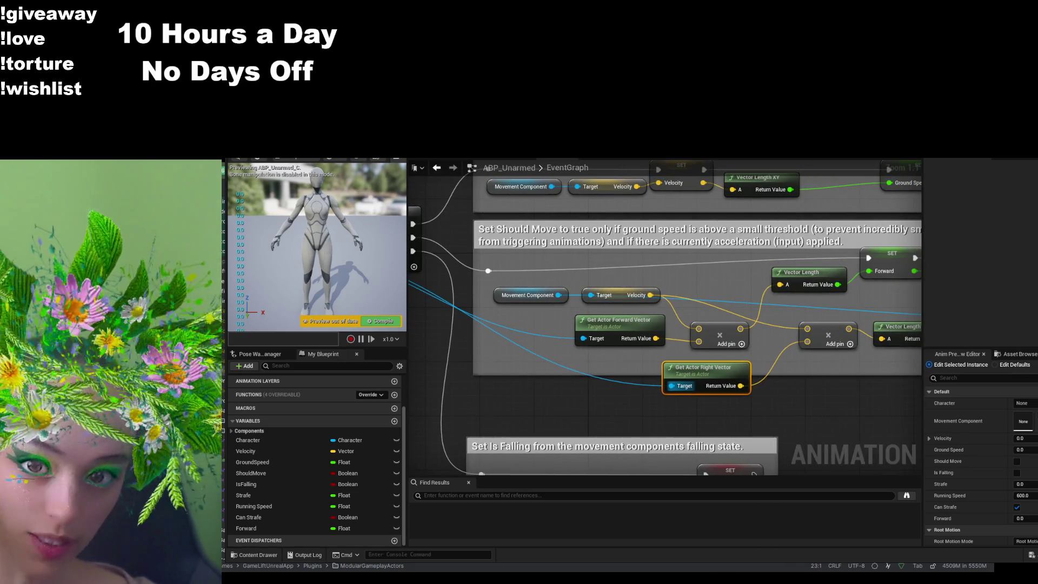
- Compile the animation blueprint and disconnect the Make Vector node's X and Y inputs
{"action": "key", "text": "F7"}
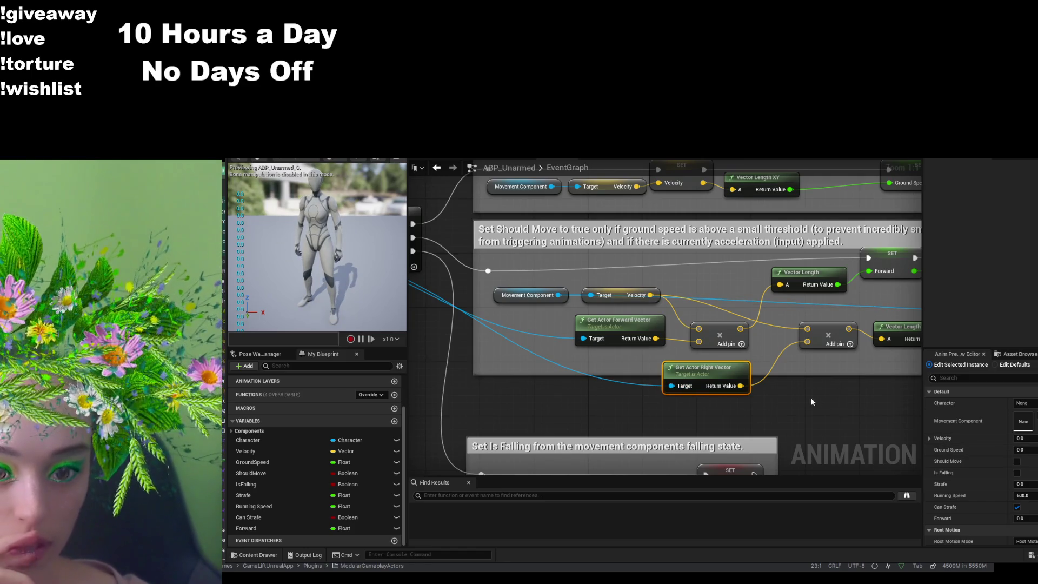
{"action": "left_click_drag", "start_coordinate": [811, 402], "coordinate": [764, 404]}
{"action": "left_click_drag", "start_coordinate": [839, 400], "coordinate": [751, 379]}
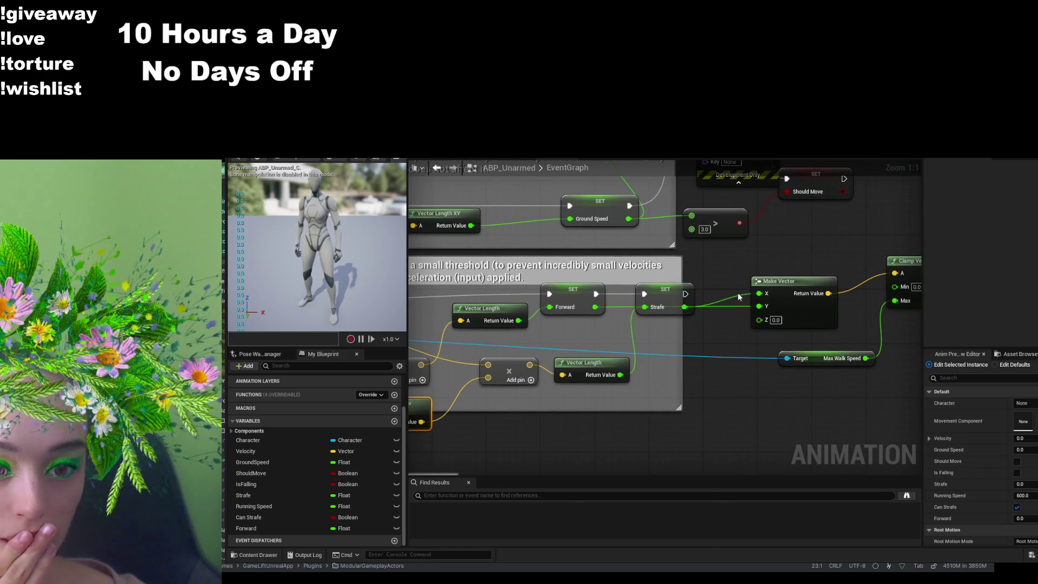
{"action": "left_click", "coordinate": [759, 294]}
{"action": "left_click", "coordinate": [760, 294], "text": "alt"}
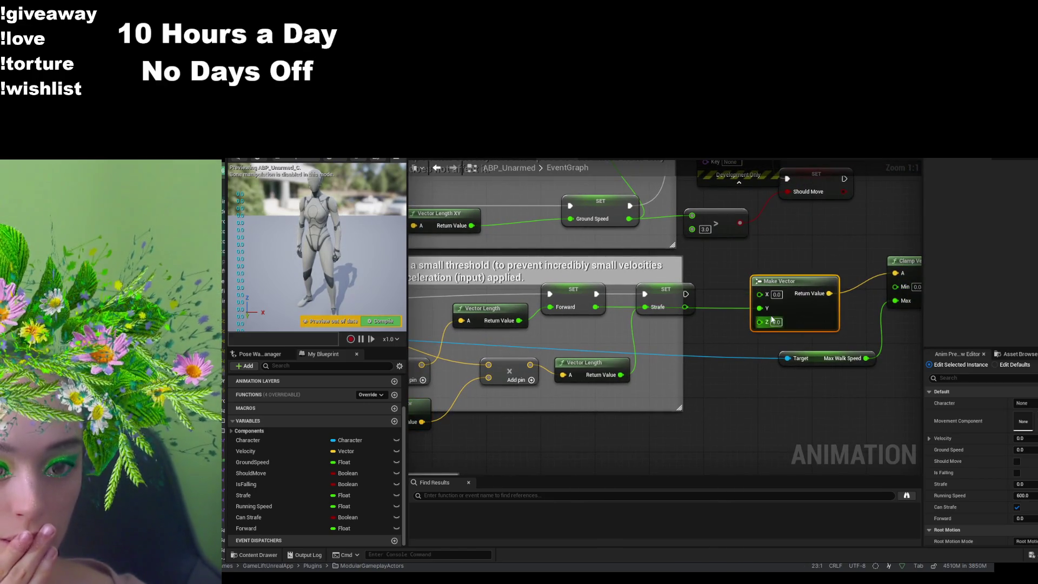
{"action": "left_click", "coordinate": [760, 309], "text": "alt"}
- Review the Sequence, Initialize Animation and velocity sections, then return to the level editor
{"action": "left_click_drag", "start_coordinate": [681, 412], "coordinate": [877, 387]}
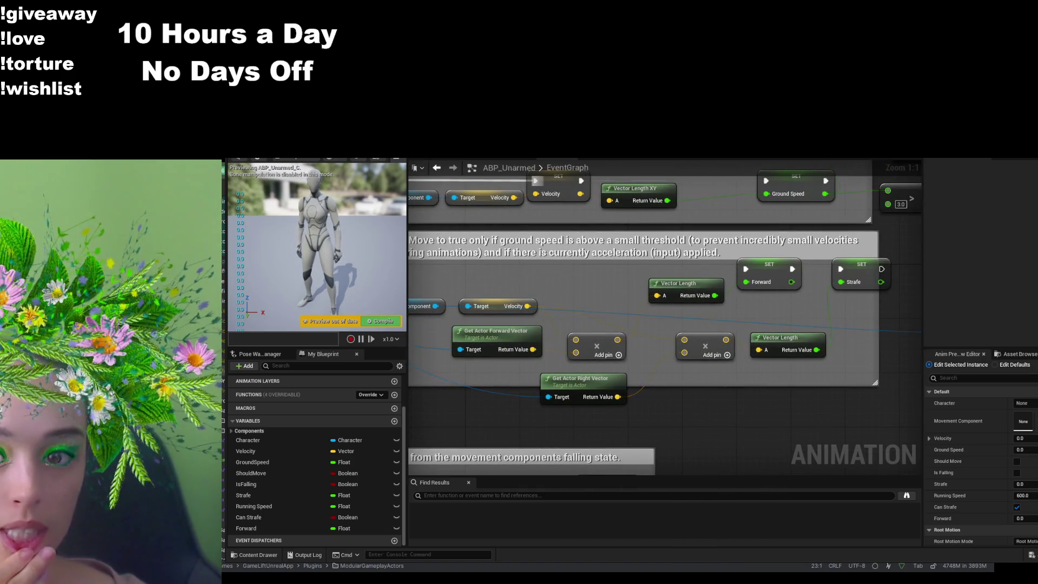
{"action": "mouse_move", "coordinate": [410, 303]}
{"action": "left_mouse_down"}
{"action": "mouse_move", "coordinate": [486, 346]}
{"action": "mouse_move", "coordinate": [540, 341]}
{"action": "left_mouse_up"}
{"action": "mouse_move", "coordinate": [659, 413]}
{"action": "left_mouse_down"}
{"action": "mouse_move", "coordinate": [584, 351]}
{"action": "mouse_move", "coordinate": [663, 352]}
{"action": "mouse_move", "coordinate": [604, 321]}
{"action": "left_mouse_up"}
{"action": "mouse_move", "coordinate": [813, 313]}
{"action": "left_mouse_down"}
{"action": "mouse_move", "coordinate": [672, 324]}
{"action": "mouse_move", "coordinate": [672, 359]}
{"action": "mouse_move", "coordinate": [621, 309]}
{"action": "mouse_move", "coordinate": [649, 366]}
{"action": "mouse_move", "coordinate": [637, 339]}
{"action": "mouse_move", "coordinate": [697, 328]}
{"action": "mouse_move", "coordinate": [488, 249]}
{"action": "left_mouse_up"}
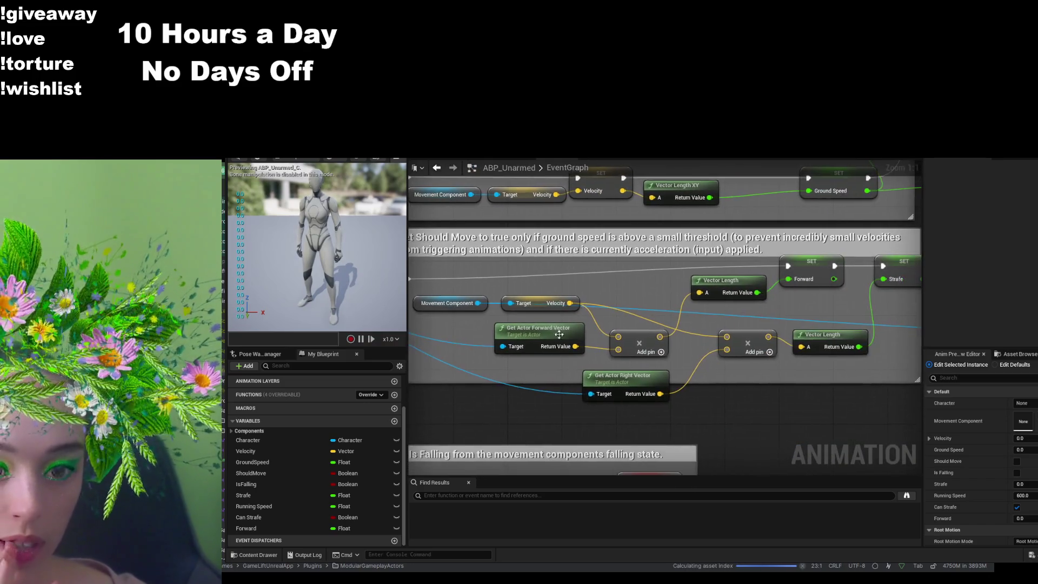
{"action": "left_click", "coordinate": [474, 166]}
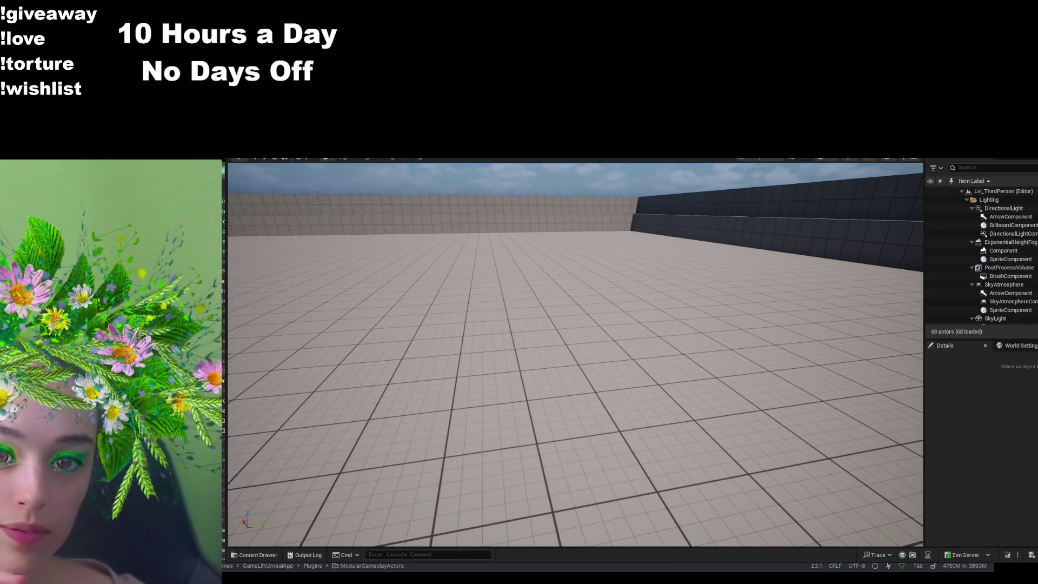
- Playtest the level with Alt+P, running the character forward and stopping with Esc
{"action": "key", "text": "alt+p"}
{"action": "key", "text": "w"}
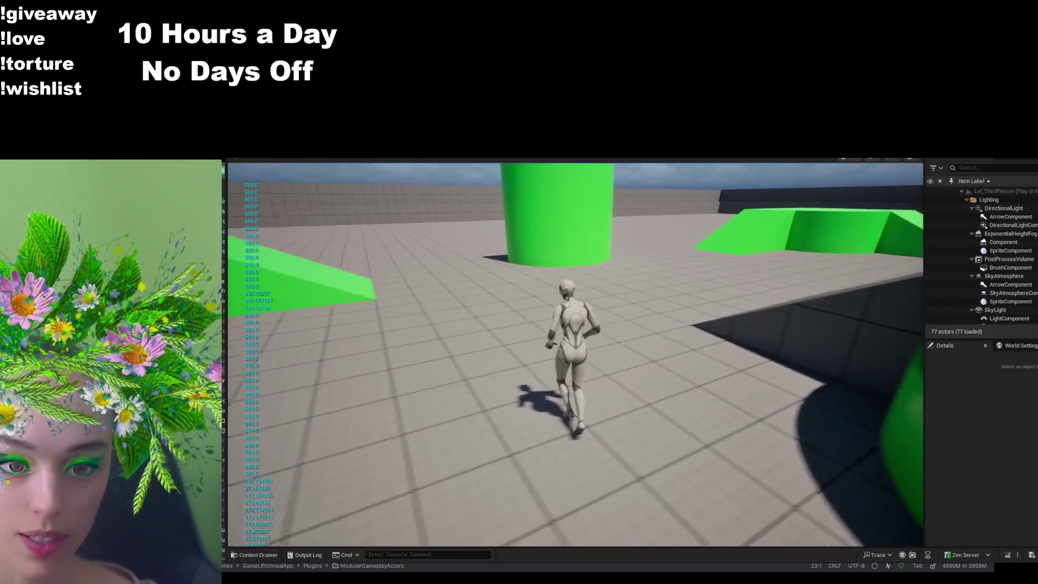
{"action": "key", "text": "w"}
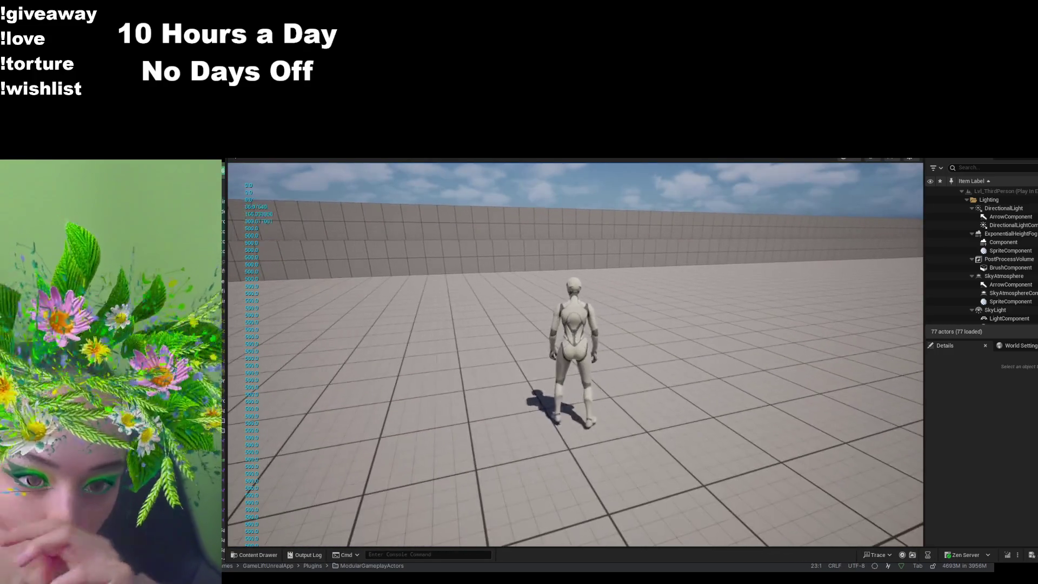
{"action": "key", "text": "w"}
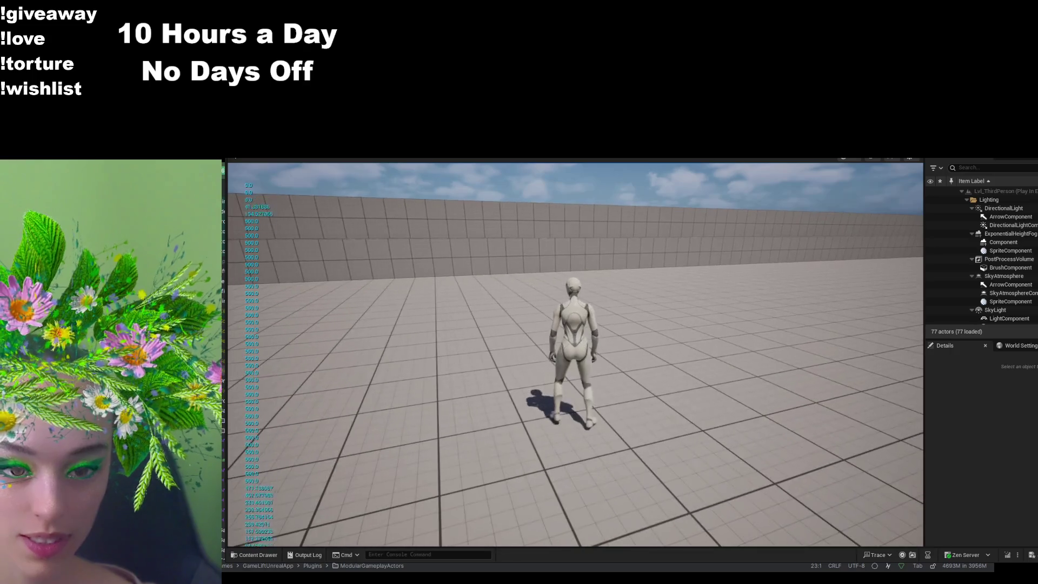
{"action": "key", "text": "w"}
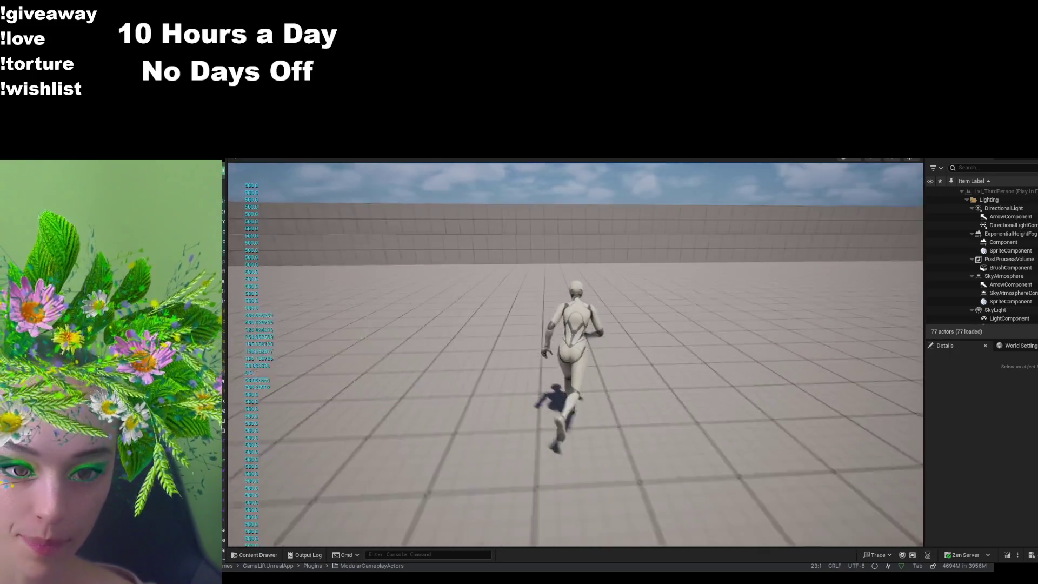
{"action": "key", "text": "w"}
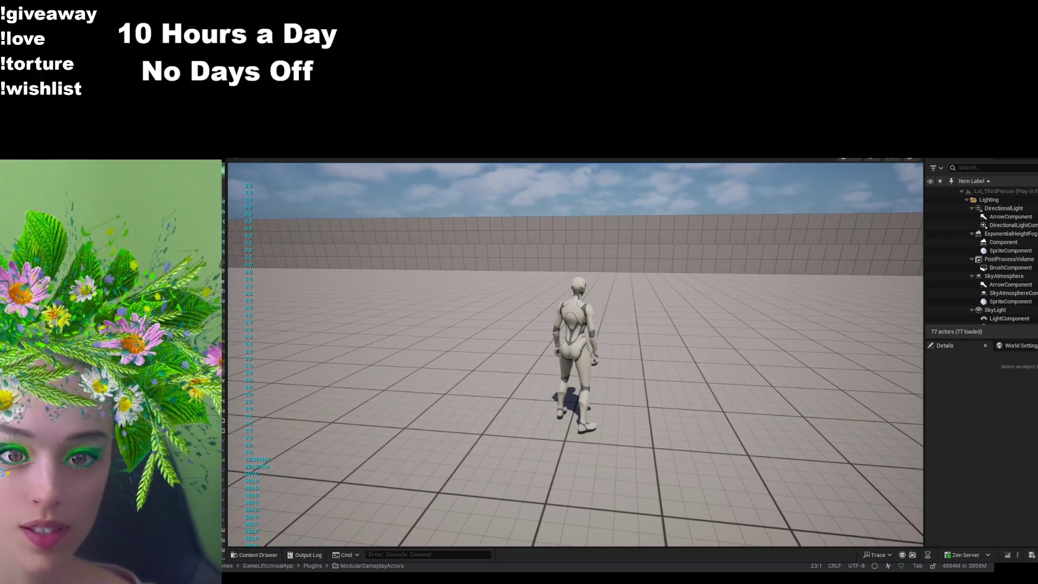
{"action": "key", "text": "Escape"}
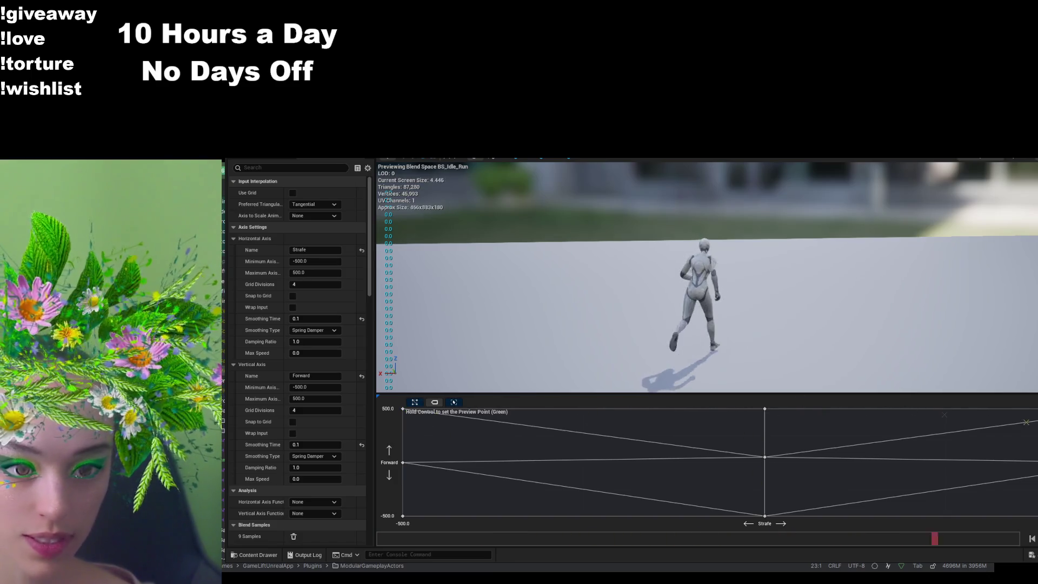
- Set the blend space preview to the idle centre, run the character forward again, then stop
{"action": "left_click", "coordinate": [748, 468], "text": "ctrl"}
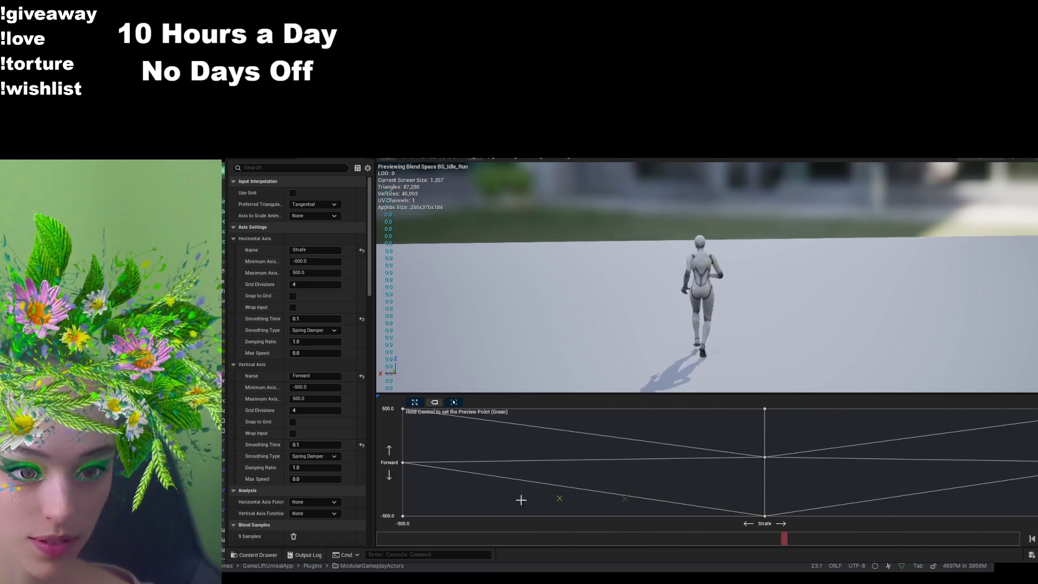
{"action": "key", "text": "alt+Tab"}
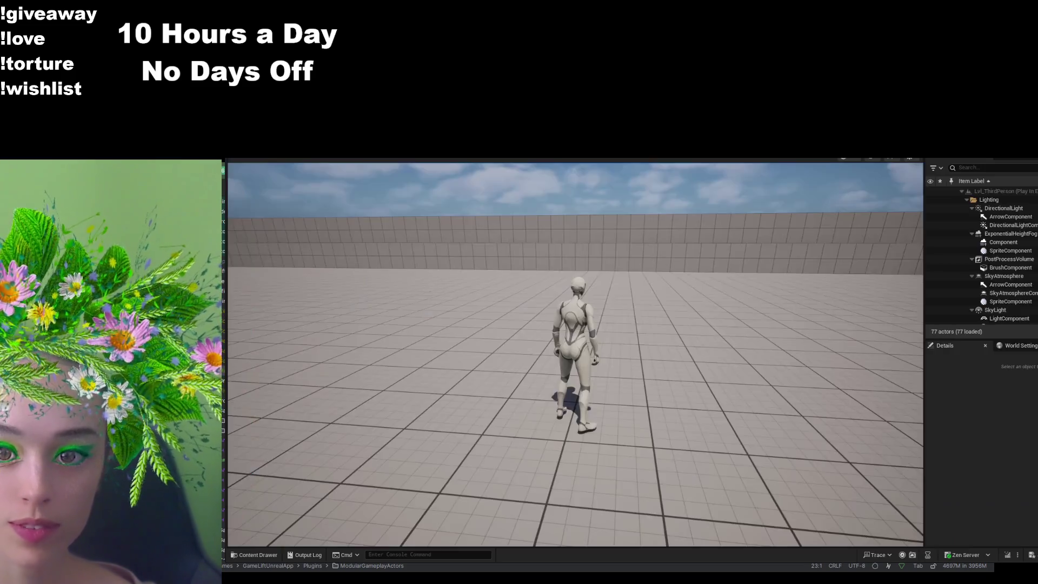
{"action": "key", "text": "w"}
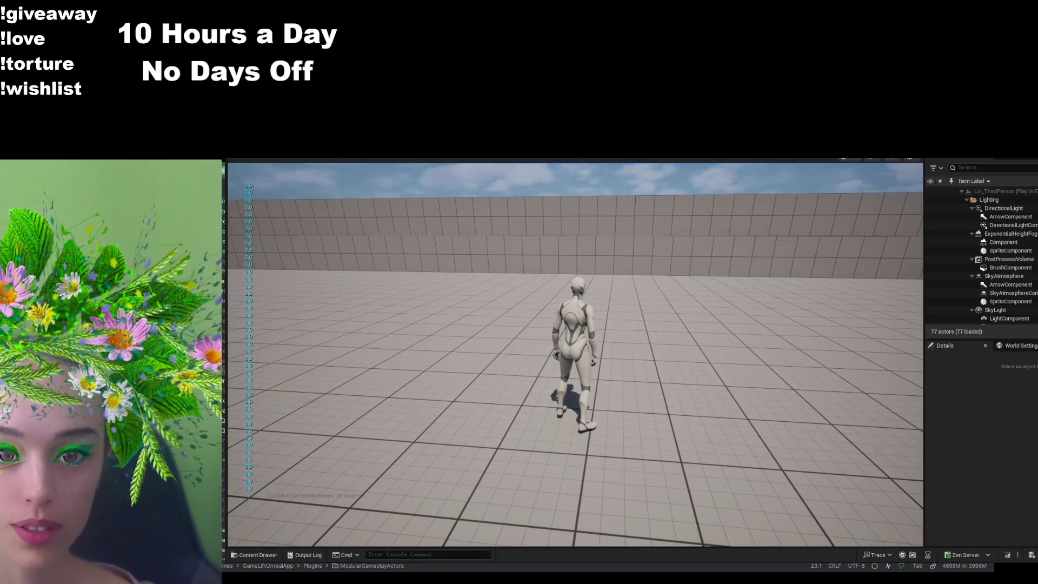
{"action": "key", "text": "w"}
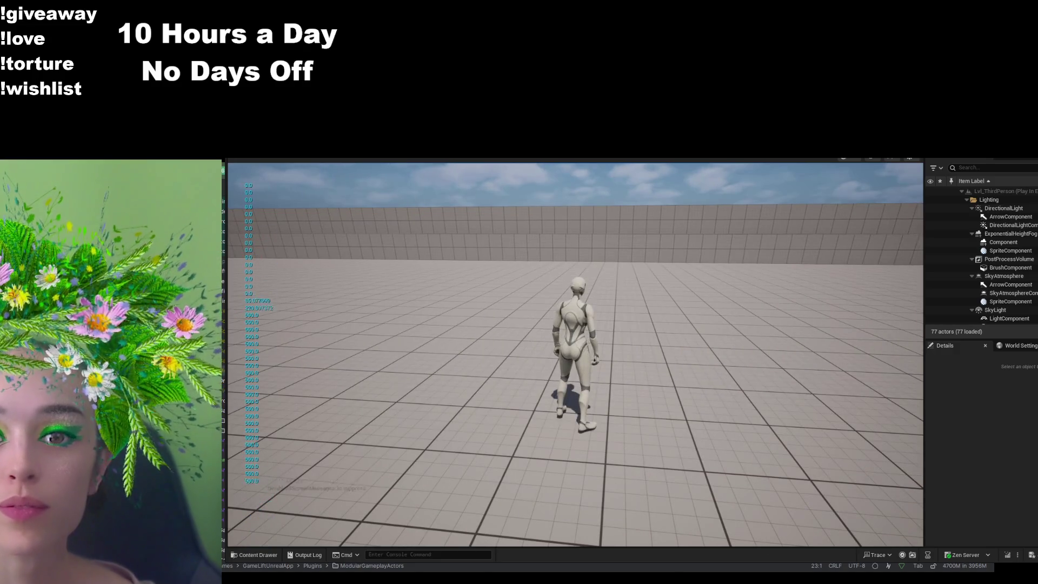
{"action": "key", "text": "Escape"}
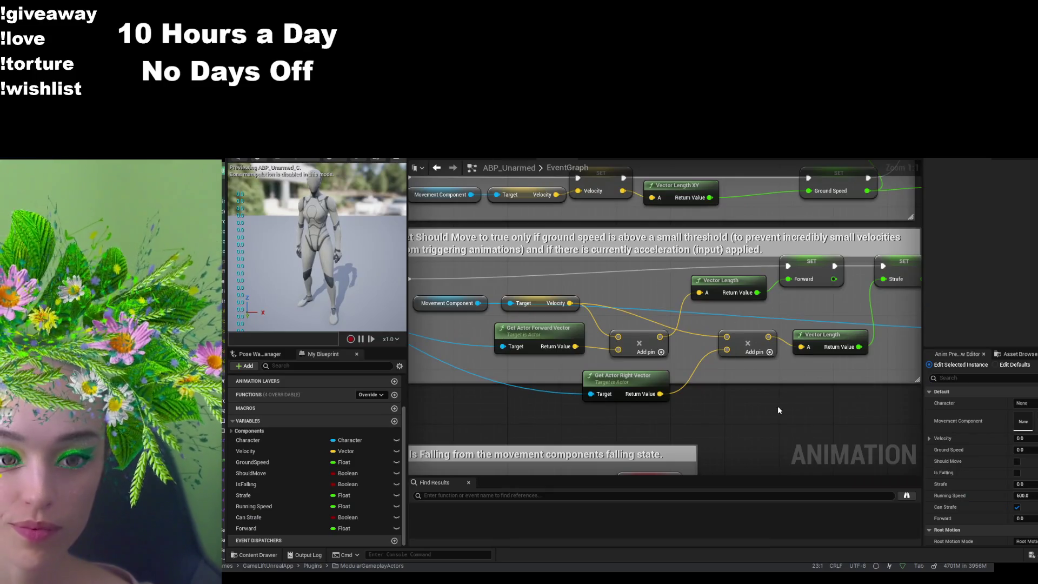
- Pan to the Forward/Strafe nodes and pull a wire off the right-vector Vector Length to add a math node
{"action": "left_click_drag", "start_coordinate": [777, 410], "coordinate": [736, 418]}
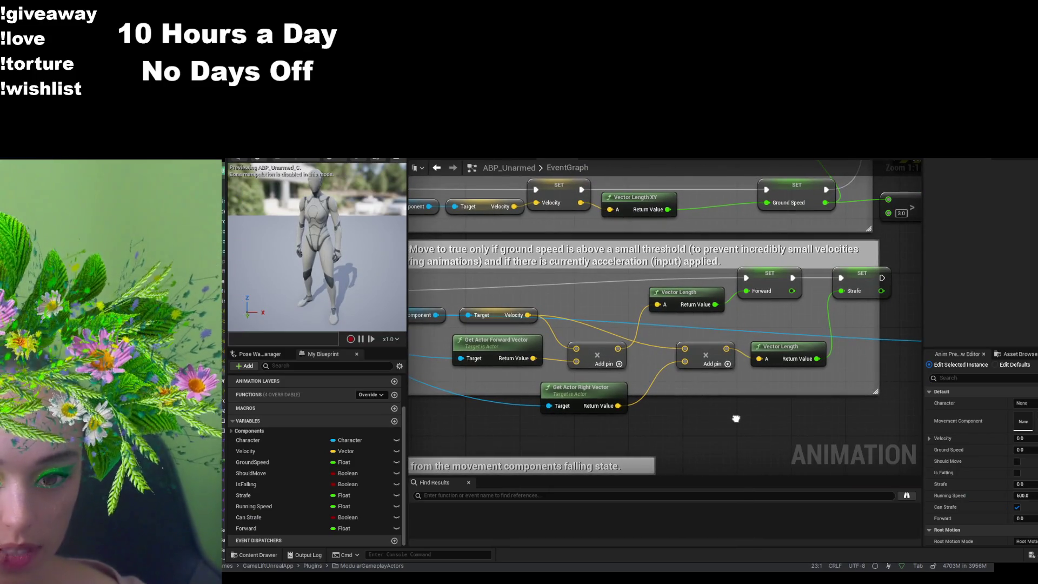
{"action": "left_click_drag", "start_coordinate": [735, 418], "coordinate": [777, 406]}
{"action": "mouse_move", "coordinate": [659, 337]}
{"action": "left_mouse_down"}
{"action": "mouse_move", "coordinate": [733, 388]}
{"action": "mouse_move", "coordinate": [661, 336]}
{"action": "left_mouse_up"}
{"action": "mouse_move", "coordinate": [780, 398]}
{"action": "left_mouse_down"}
{"action": "mouse_move", "coordinate": [750, 372]}
{"action": "mouse_move", "coordinate": [735, 376]}
{"action": "mouse_move", "coordinate": [800, 396]}
{"action": "mouse_move", "coordinate": [796, 405]}
{"action": "mouse_move", "coordinate": [827, 400]}
{"action": "left_mouse_up"}
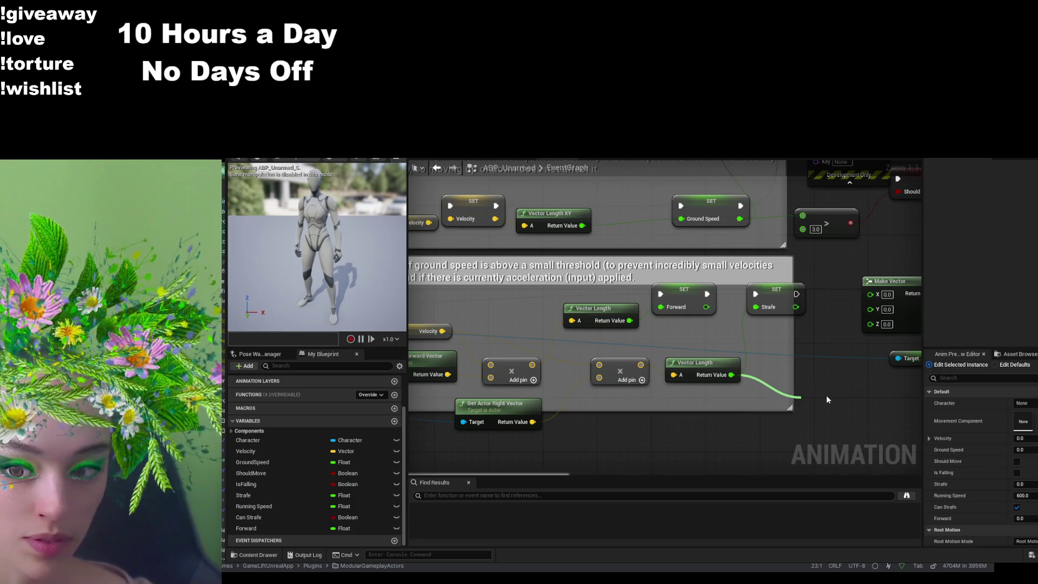
{"action": "left_click", "coordinate": [859, 387]}
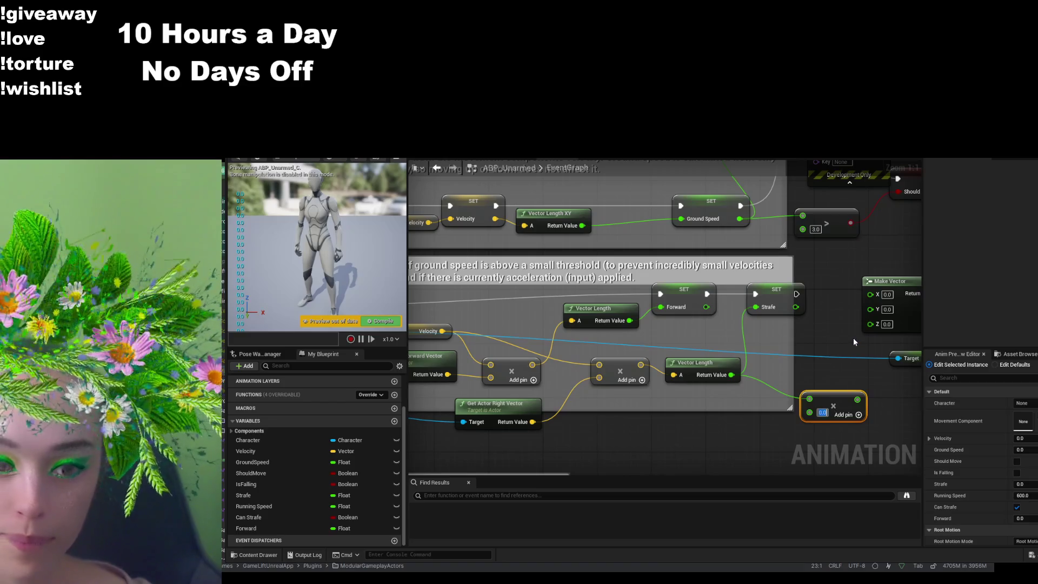
- Multiply the Strafe Vector Length by -1, feed it into SET Strafe, and start a play test
{"action": "type", "text": "-1"}
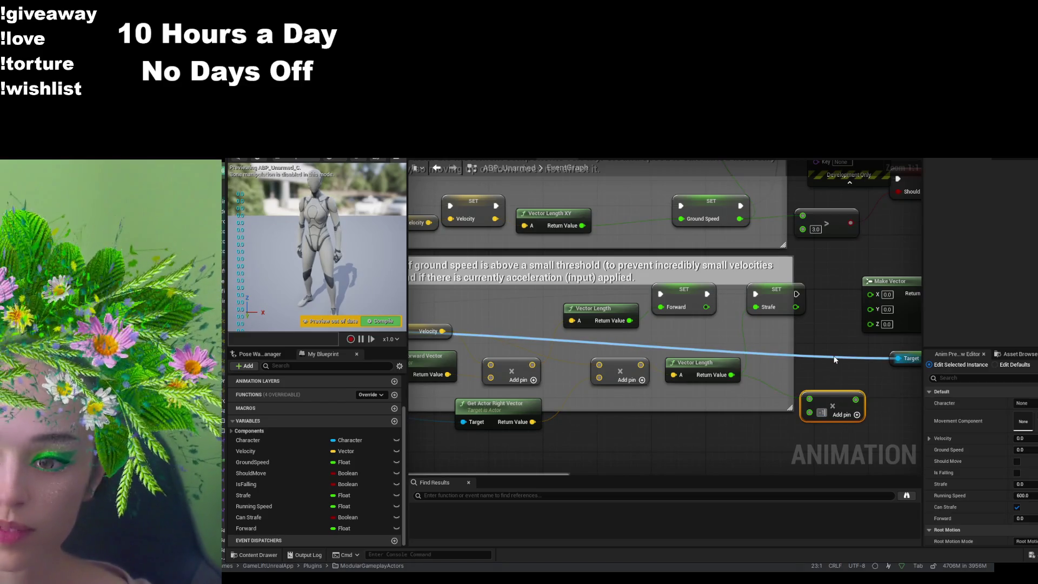
{"action": "left_click", "coordinate": [816, 363]}
{"action": "mouse_move", "coordinate": [862, 394]}
{"action": "left_mouse_down"}
{"action": "mouse_move", "coordinate": [774, 395]}
{"action": "mouse_move", "coordinate": [695, 301]}
{"action": "mouse_move", "coordinate": [669, 308]}
{"action": "mouse_move", "coordinate": [702, 296]}
{"action": "left_mouse_up"}
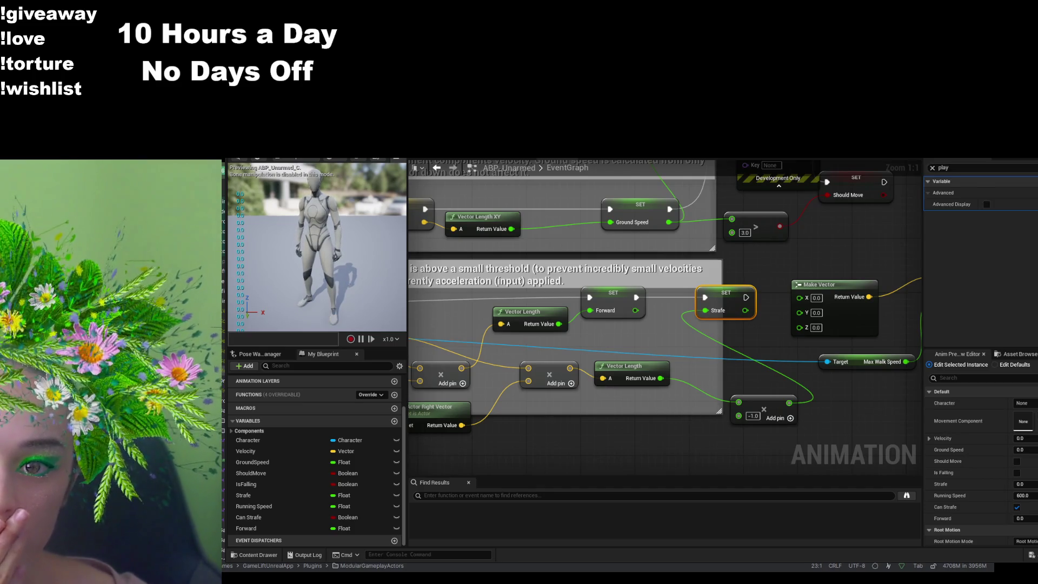
{"action": "key", "text": "alt+p"}
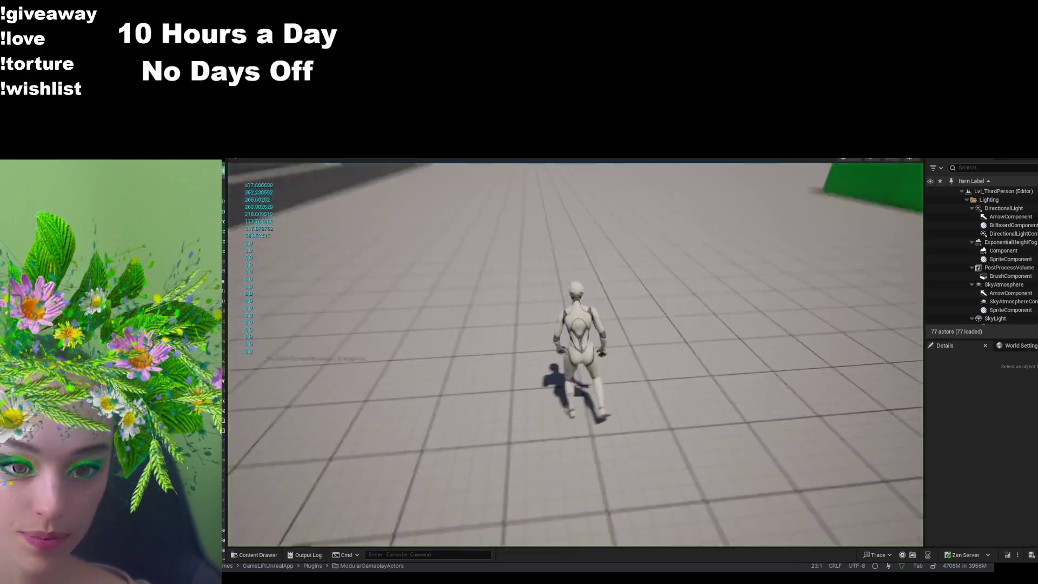
- Run the character forward in the play session, then stop it
{"action": "key", "text": "w"}
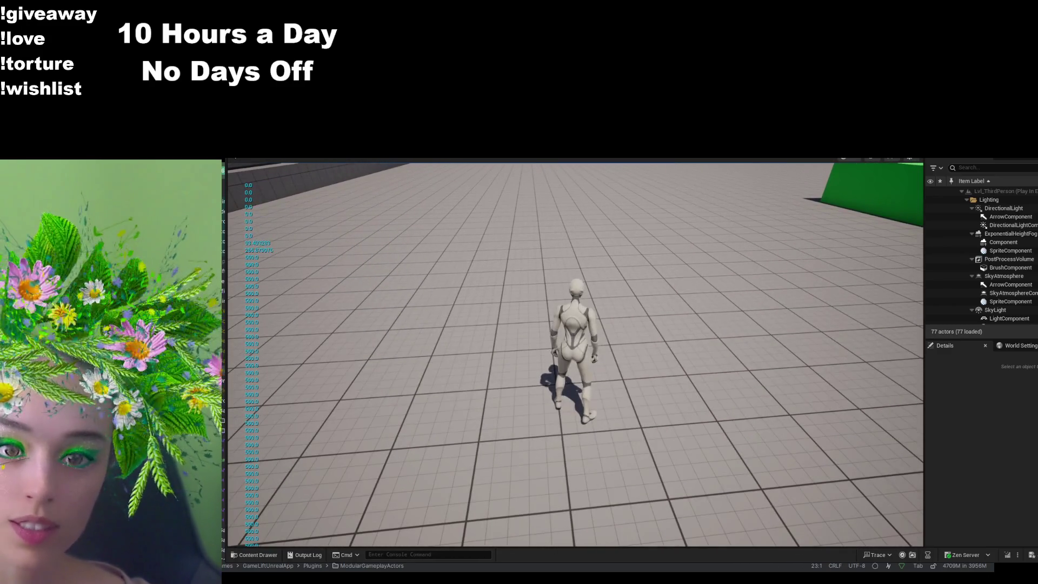
{"action": "key", "text": "Escape"}
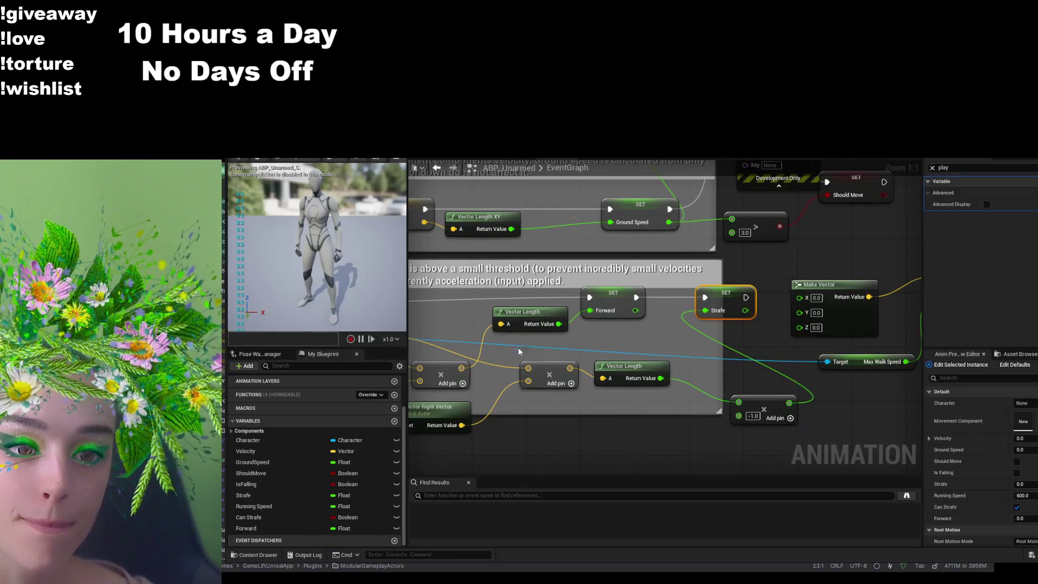
- Confirm BS_Idle_Run's horizontal axis spans -500 to 500, preview the full-forward sample, and return to the event graph
{"action": "mouse_move", "coordinate": [519, 352]}
{"action": "left_mouse_down"}
{"action": "mouse_move", "coordinate": [853, 331]}
{"action": "mouse_move", "coordinate": [789, 340]}
{"action": "left_mouse_up"}
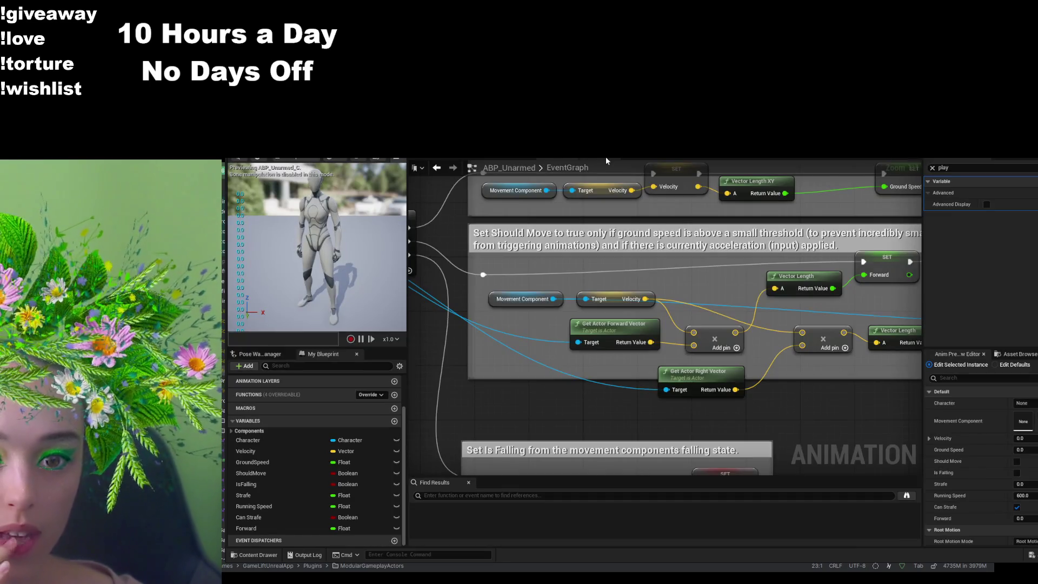
{"action": "left_click", "coordinate": [599, 154]}
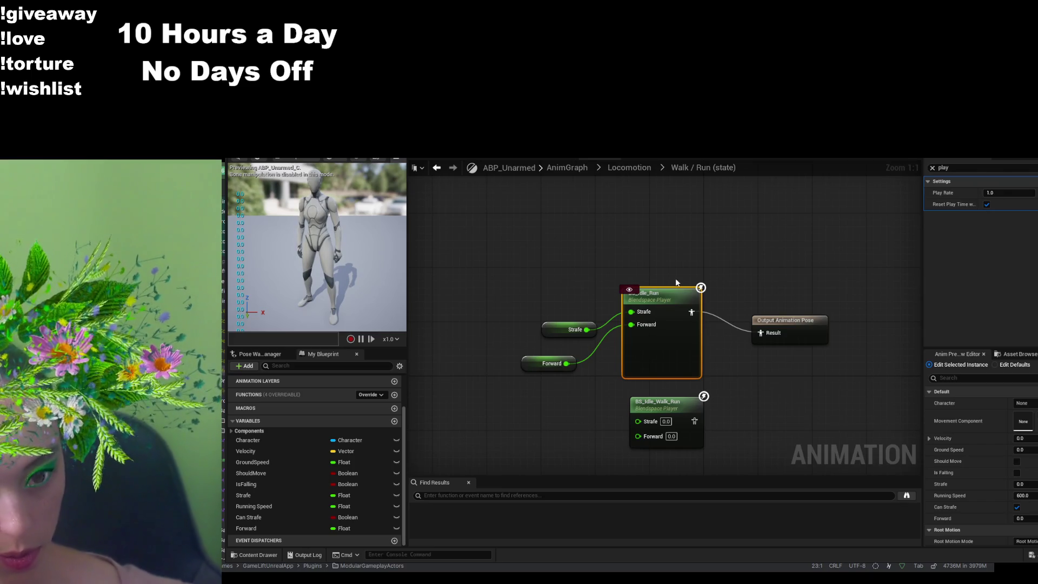
{"action": "scroll", "coordinate": [612, 339], "scroll_direction": "up", "scroll_amount": 1}
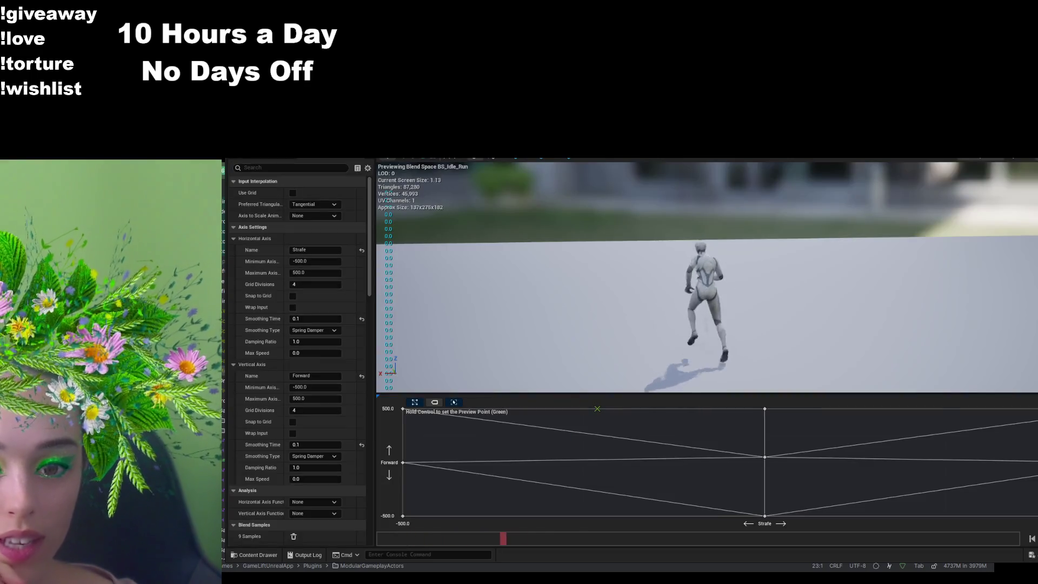
{"action": "left_click", "coordinate": [313, 261]}
{"action": "left_click", "coordinate": [313, 272]}
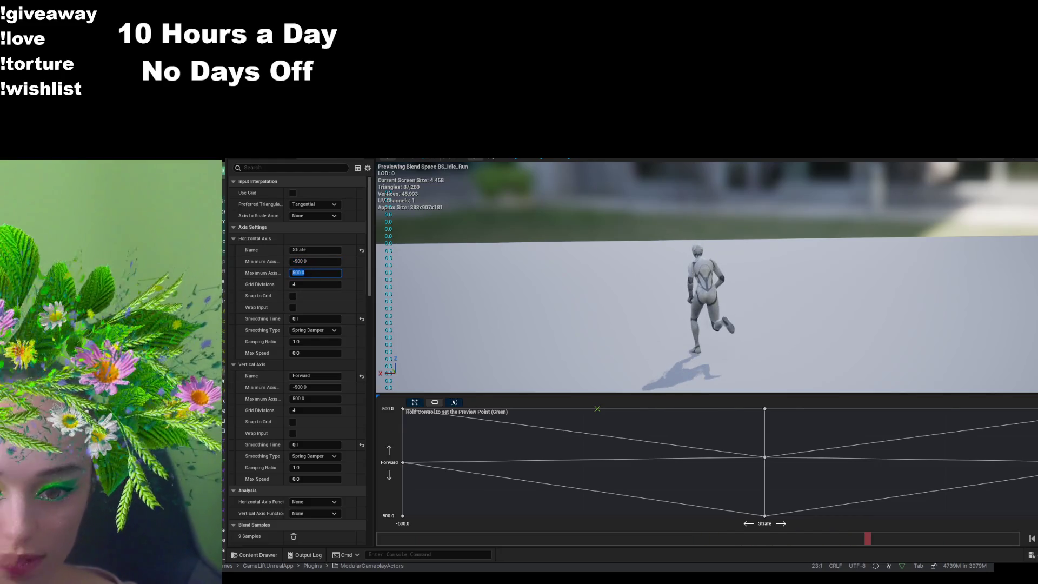
{"action": "left_click", "coordinate": [765, 409]}
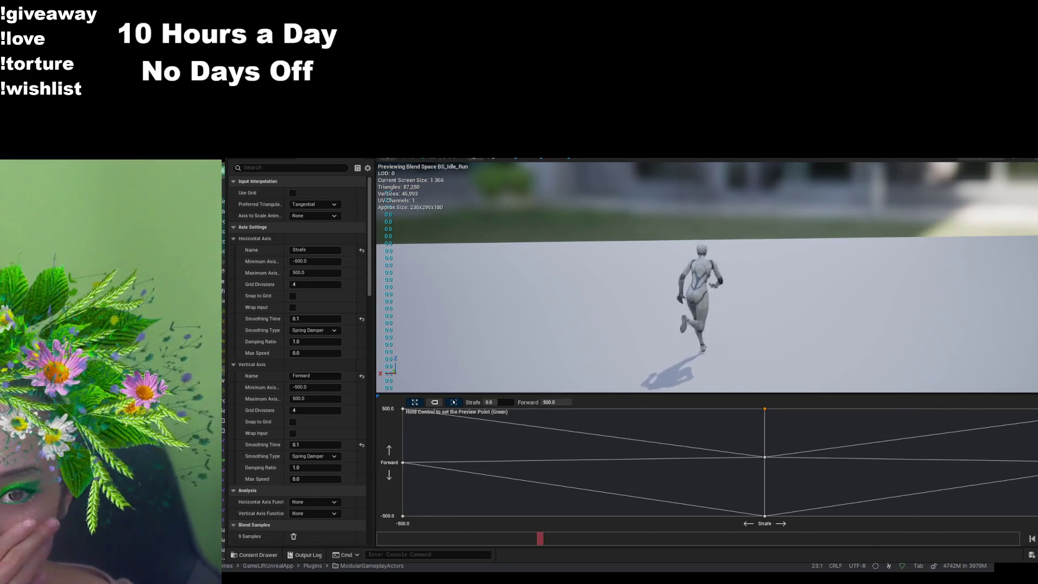
{"action": "key", "text": "ctrl+Tab"}
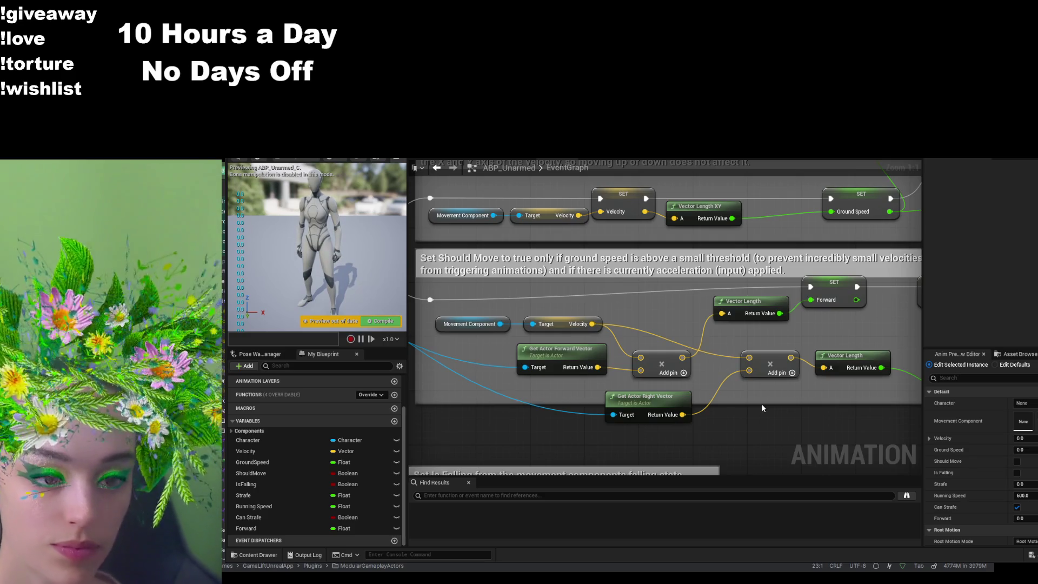
{"action": "scroll", "coordinate": [762, 406], "scroll_direction": "down", "scroll_amount": 3}
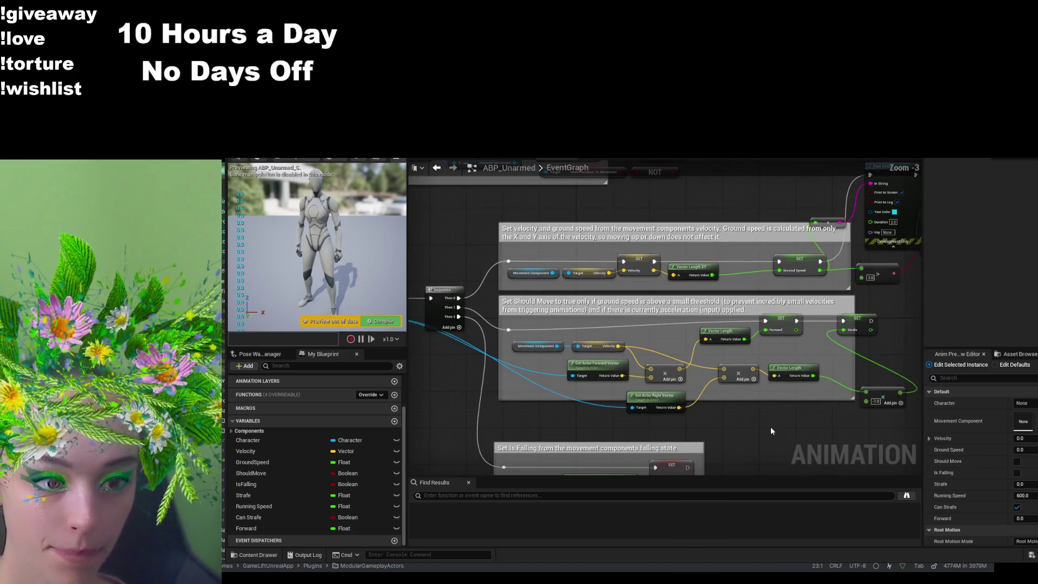
{"action": "left_click_drag", "start_coordinate": [770, 426], "coordinate": [739, 421]}
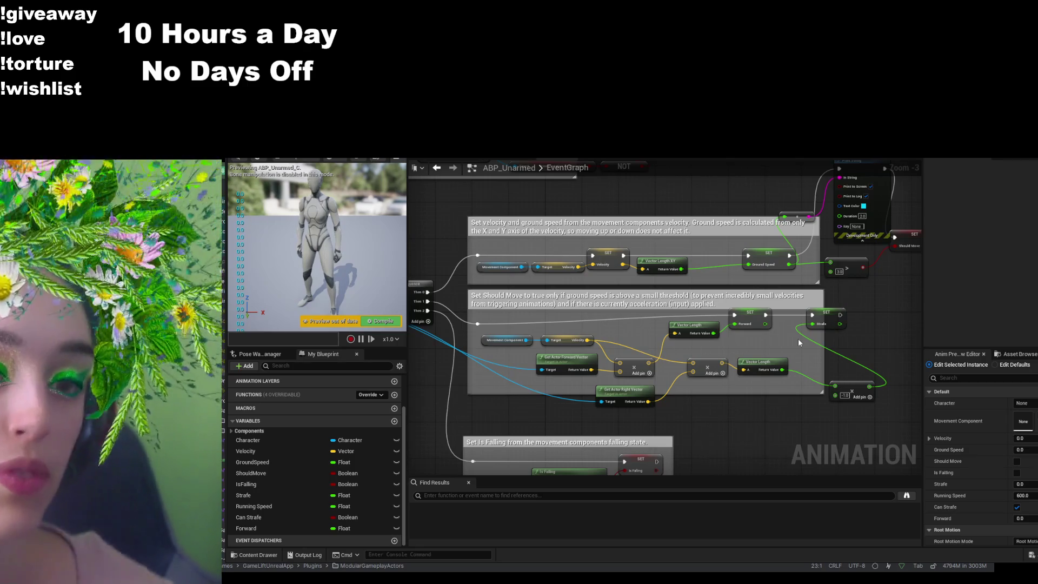
{"action": "scroll", "coordinate": [789, 336], "scroll_direction": "up", "scroll_amount": 3}
- Delete the Strafe and Forward Vector Length nodes and the -1 multiplier node
{"action": "left_click_drag", "start_coordinate": [722, 352], "coordinate": [769, 318]}
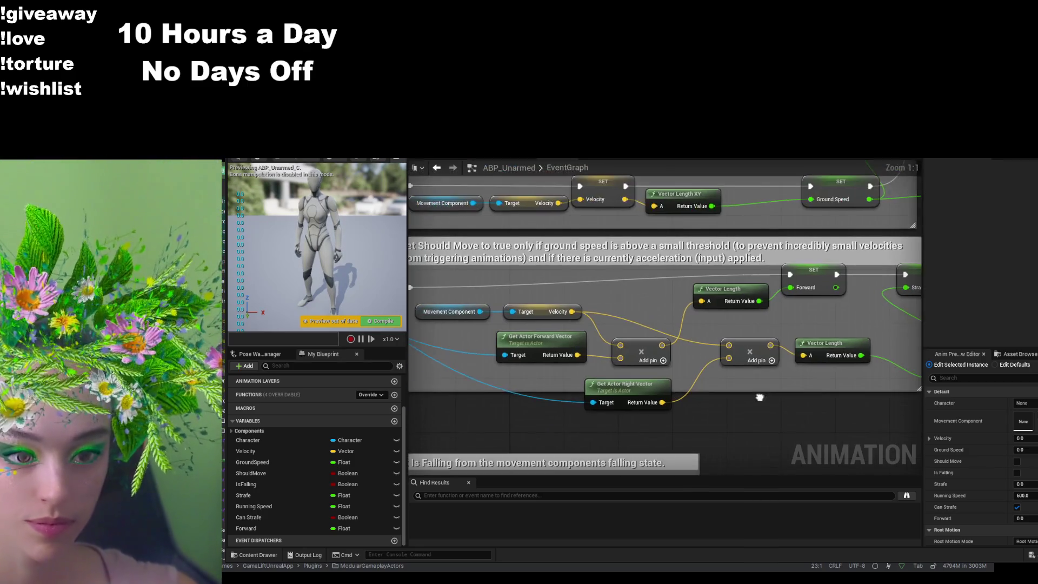
{"action": "left_click", "coordinate": [814, 344]}
{"action": "key", "text": "Delete"}
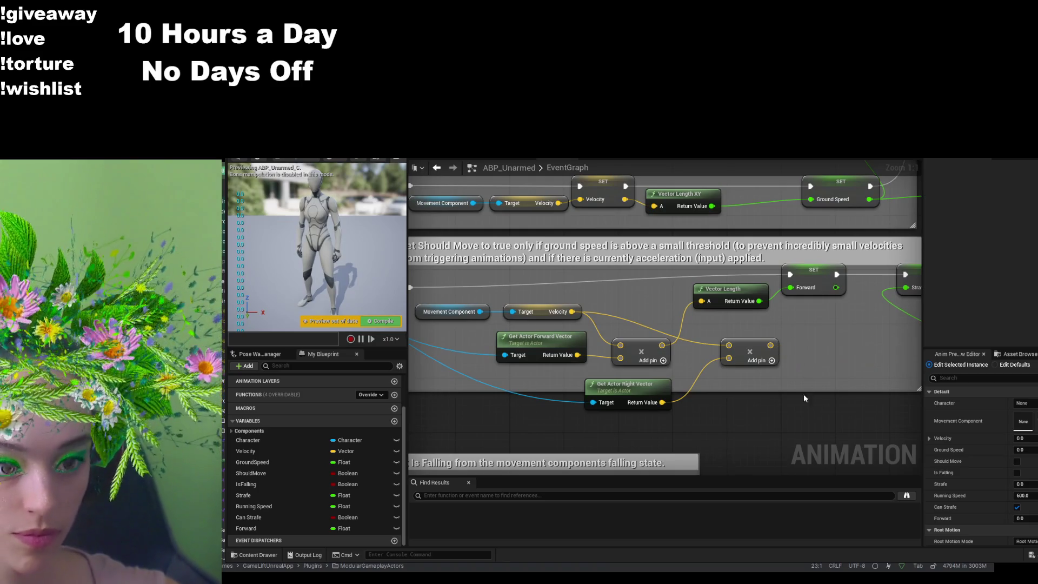
{"action": "left_click_drag", "start_coordinate": [806, 394], "coordinate": [733, 404]}
{"action": "left_click", "coordinate": [879, 391]}
{"action": "scroll", "coordinate": [843, 400], "scroll_direction": "down", "scroll_amount": 2}
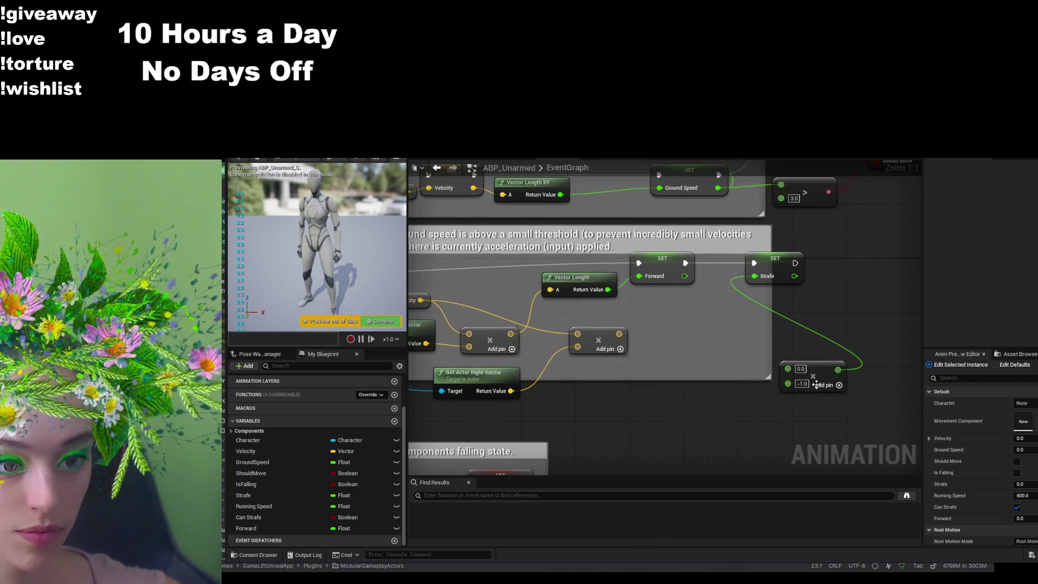
{"action": "scroll", "coordinate": [701, 292], "scroll_direction": "up", "scroll_amount": 2}
{"action": "left_click", "coordinate": [701, 292]}
{"action": "key", "text": "Delete"}
{"action": "left_click", "coordinate": [714, 349]}
{"action": "key", "text": "Delete"}
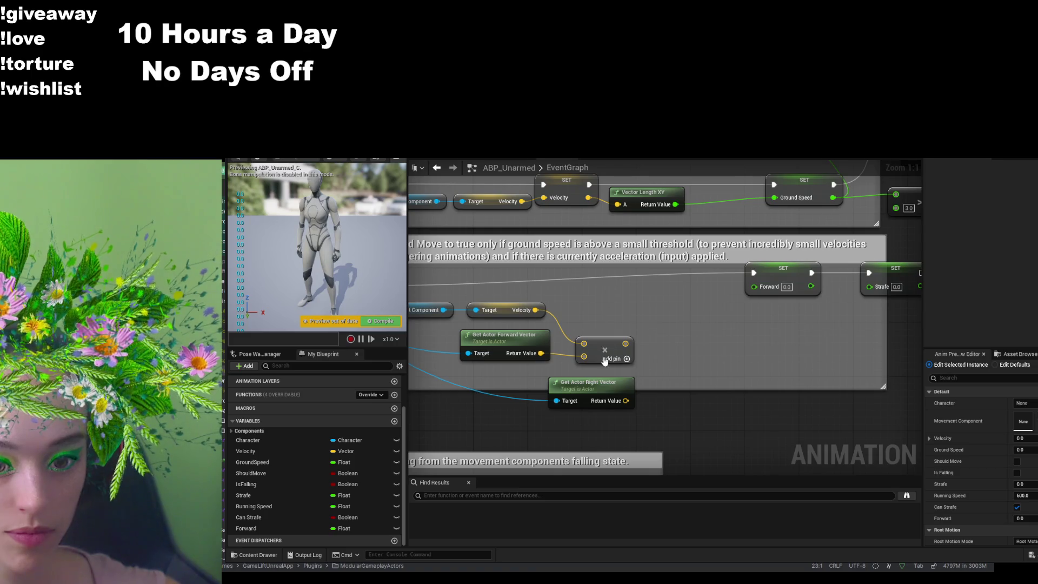
- Delete the Get Actor Right Vector, Get Actor Forward Vector and remaining Multiply nodes
{"action": "left_click", "coordinate": [626, 358]}
{"action": "left_click", "coordinate": [592, 385]}
{"action": "key", "text": "Delete"}
{"action": "left_click", "coordinate": [522, 341]}
{"action": "key", "text": "Delete"}
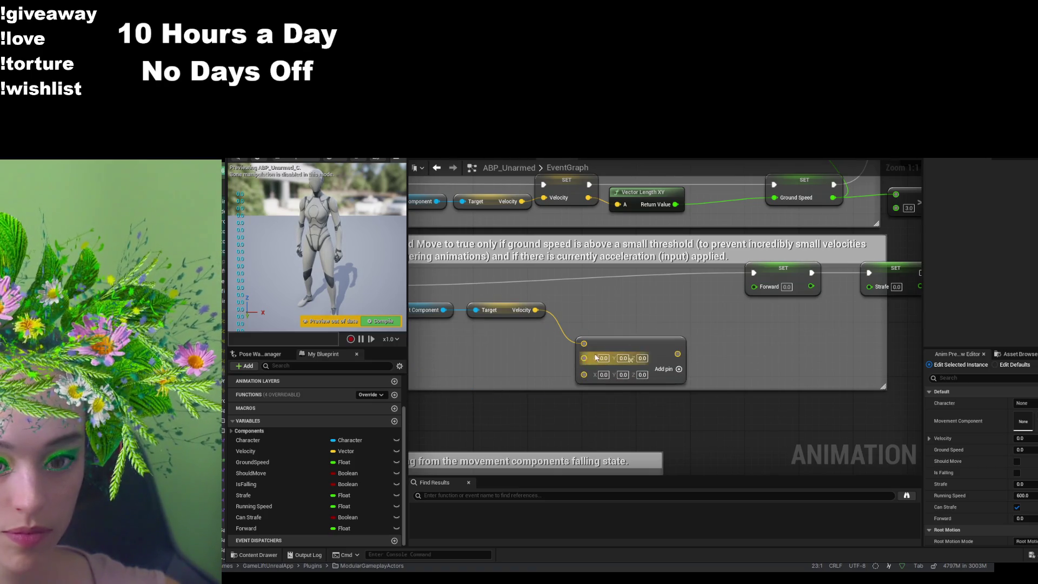
{"action": "left_click", "coordinate": [670, 343]}
{"action": "key", "text": "Delete"}
- Bring back a Vector Length feeding Forward and add a Calculate Direction node fed by Velocity
{"action": "key", "text": "ctrl+z"}
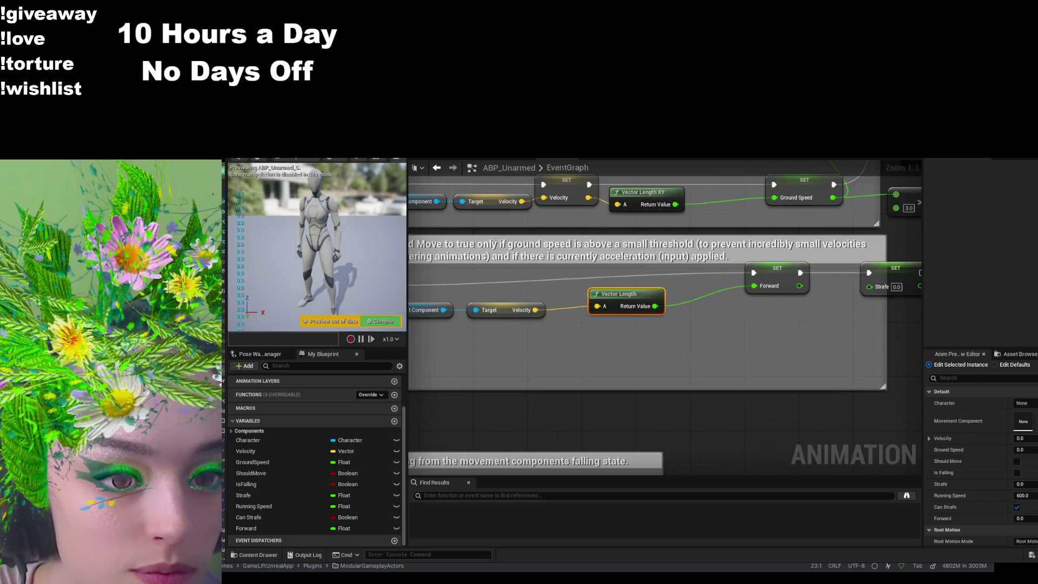
{"action": "mouse_move", "coordinate": [597, 306]}
{"action": "left_mouse_down"}
{"action": "mouse_move", "coordinate": [607, 359]}
{"action": "mouse_move", "coordinate": [641, 366]}
{"action": "left_mouse_up"}
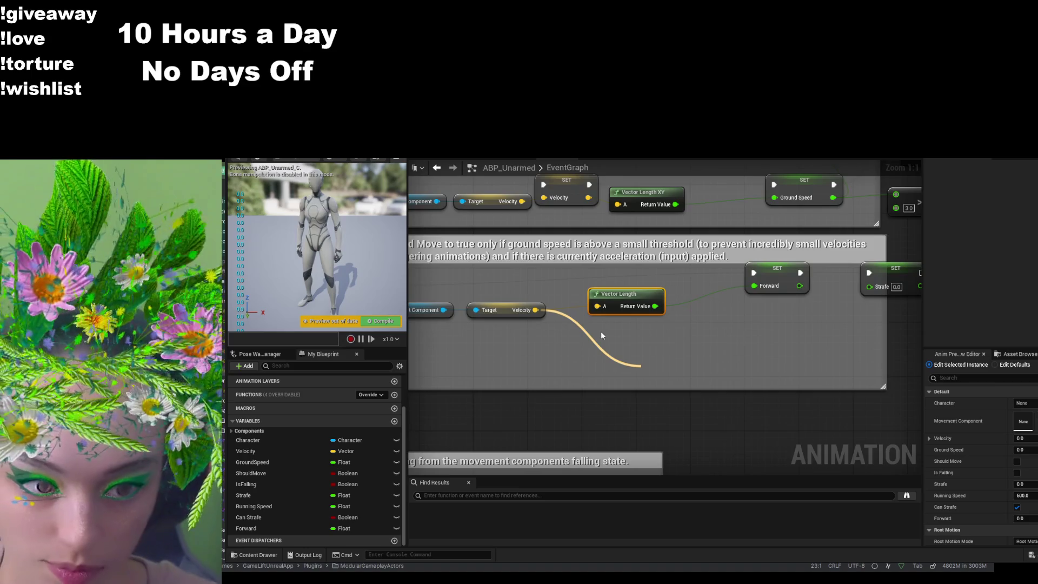
{"action": "left_click", "coordinate": [725, 410]}
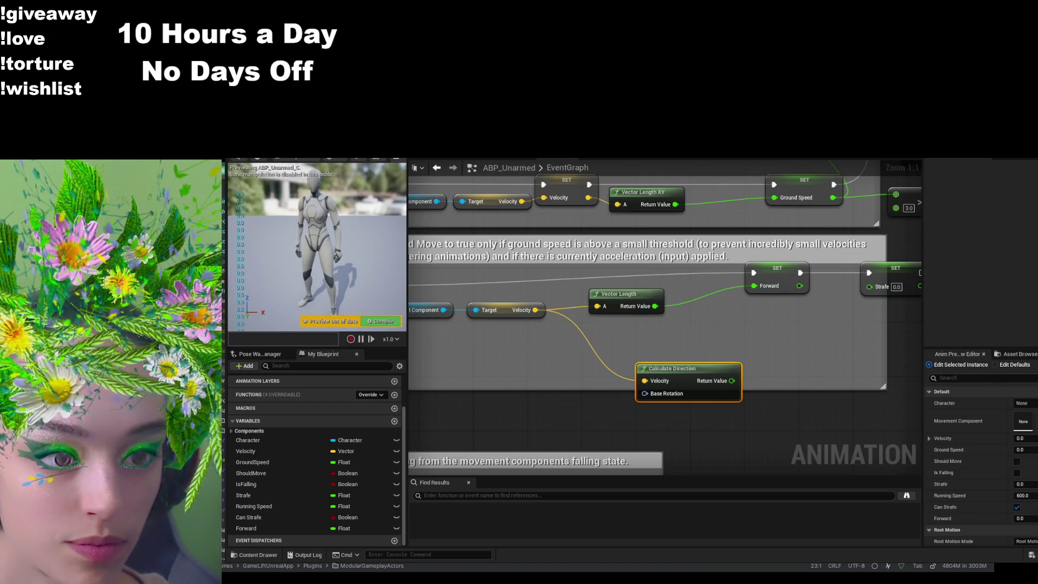
- Add a Get Actor Rotation node and wire it into Calculate Direction's Base Rotation
{"action": "left_click_drag", "start_coordinate": [523, 398], "coordinate": [728, 362]}
{"action": "mouse_move", "coordinate": [514, 285]}
{"action": "left_mouse_down"}
{"action": "mouse_move", "coordinate": [554, 319]}
{"action": "mouse_move", "coordinate": [646, 319]}
{"action": "left_mouse_up"}
{"action": "mouse_move", "coordinate": [501, 271]}
{"action": "left_mouse_down"}
{"action": "mouse_move", "coordinate": [940, 375]}
{"action": "mouse_move", "coordinate": [732, 370]}
{"action": "mouse_move", "coordinate": [716, 357]}
{"action": "left_mouse_up"}
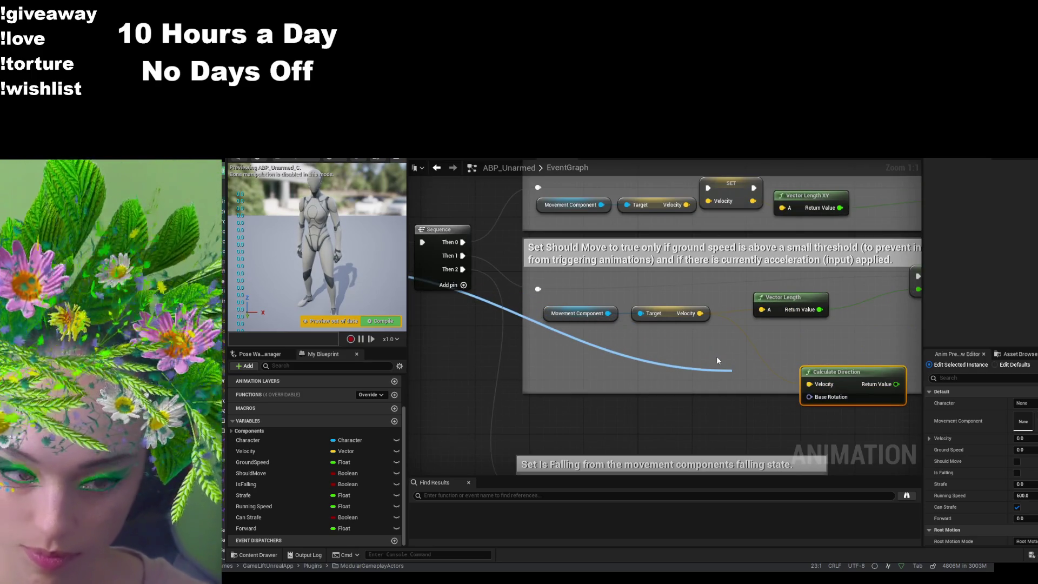
{"action": "left_click", "coordinate": [754, 481]}
{"action": "mouse_move", "coordinate": [748, 383]}
{"action": "left_mouse_down"}
{"action": "mouse_move", "coordinate": [599, 376]}
{"action": "mouse_move", "coordinate": [810, 399]}
{"action": "left_mouse_up"}
{"action": "left_click_drag", "start_coordinate": [763, 429], "coordinate": [707, 432]}
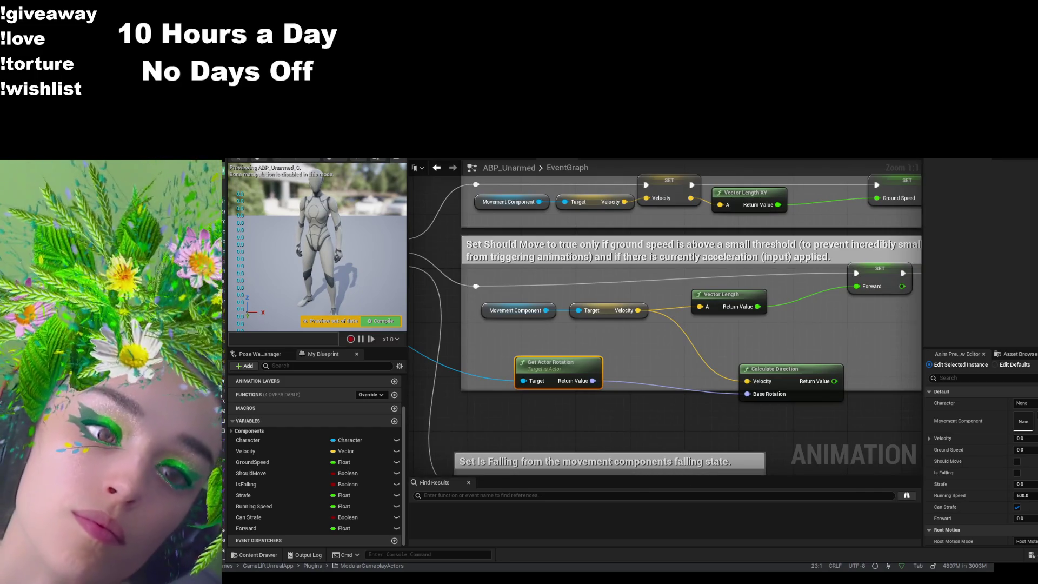
- Wire Calculate Direction's result into the SET Strafe node
{"action": "left_click_drag", "start_coordinate": [593, 338], "coordinate": [808, 348]}
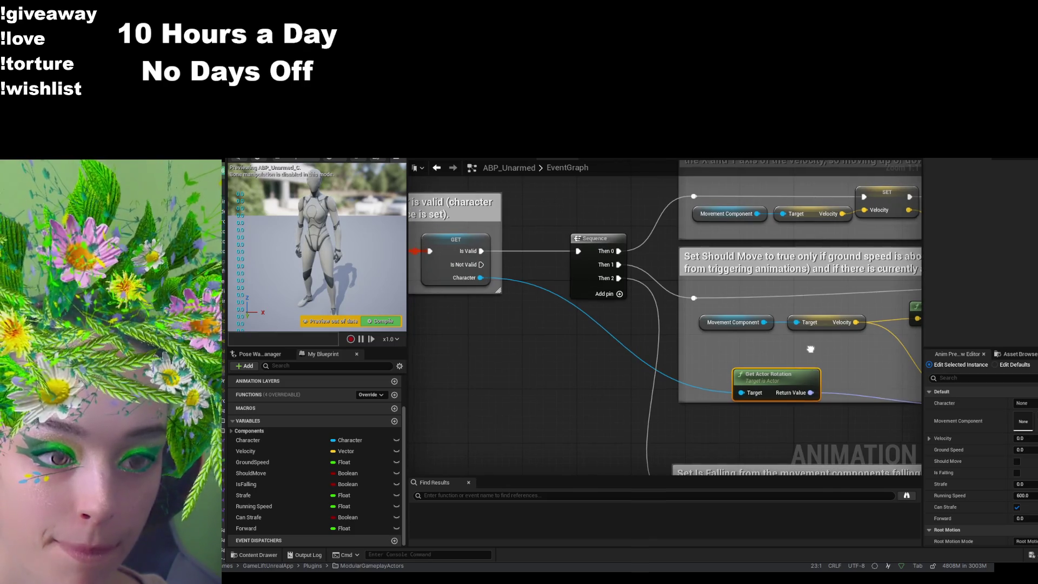
{"action": "mouse_move", "coordinate": [809, 349]}
{"action": "left_mouse_down"}
{"action": "mouse_move", "coordinate": [726, 359]}
{"action": "mouse_move", "coordinate": [554, 314]}
{"action": "left_mouse_up"}
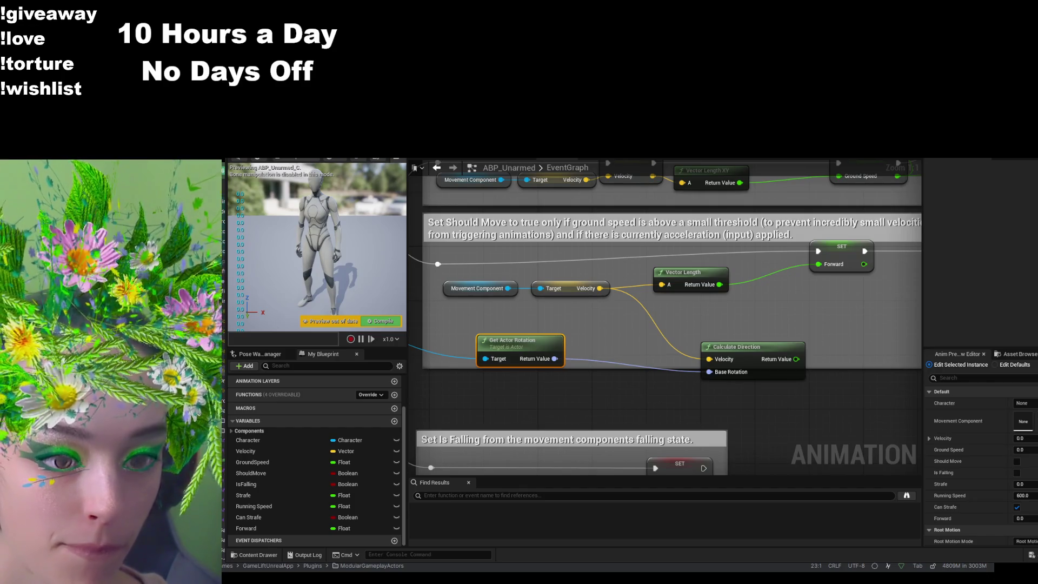
{"action": "mouse_move", "coordinate": [796, 358]}
{"action": "left_mouse_down"}
{"action": "mouse_move", "coordinate": [675, 391]}
{"action": "mouse_move", "coordinate": [800, 337]}
{"action": "mouse_move", "coordinate": [817, 297]}
{"action": "left_mouse_up"}
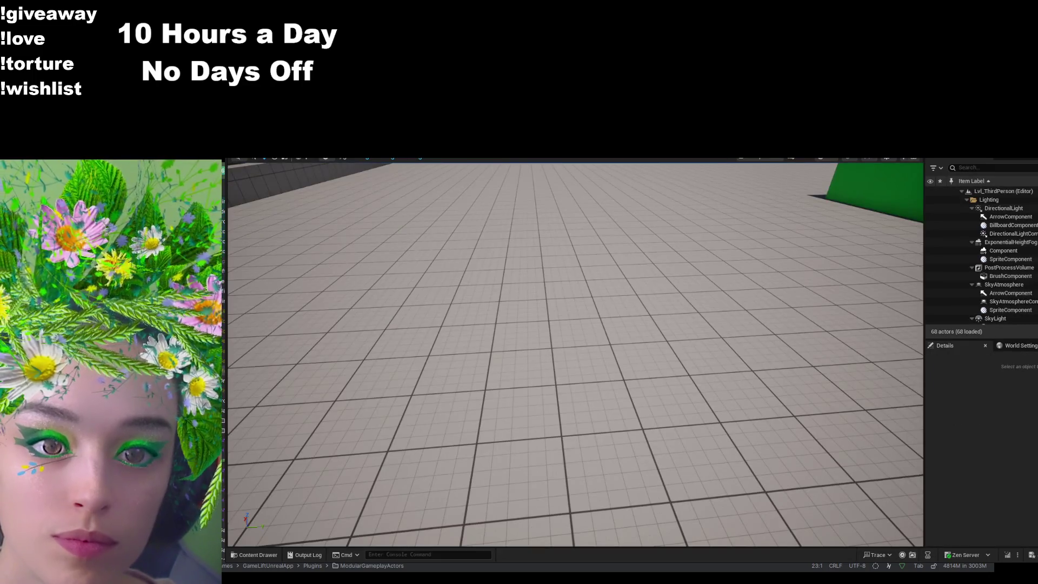
- Run a Play In Editor session holding W to run forward, then exit back to the graph
{"action": "key", "text": "alt+p"}
{"action": "key", "text": "w"}
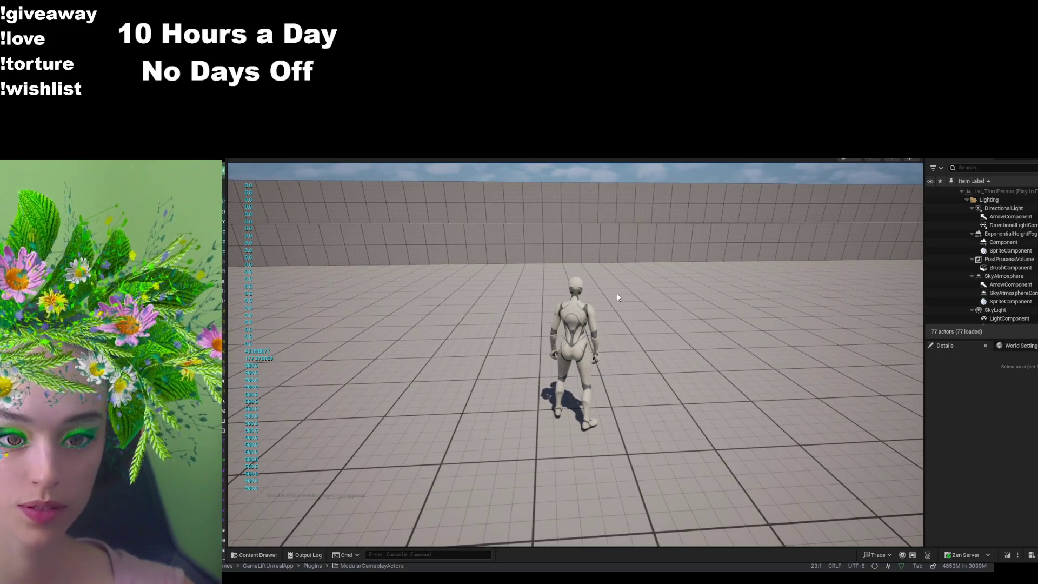
{"action": "key", "text": "w"}
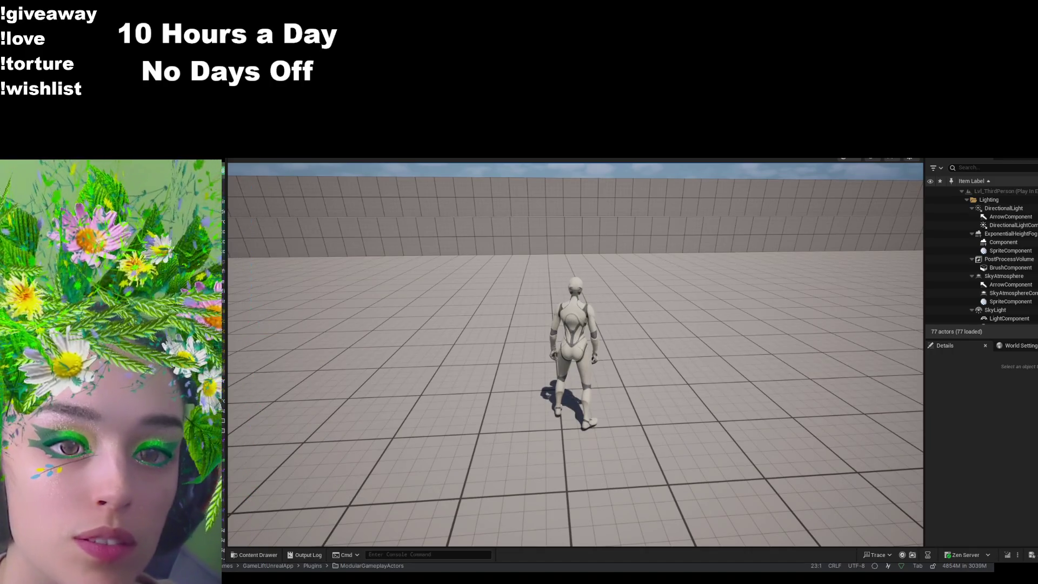
{"action": "key", "text": "Escape"}
{"action": "left_click_drag", "start_coordinate": [540, 316], "coordinate": [650, 289]}
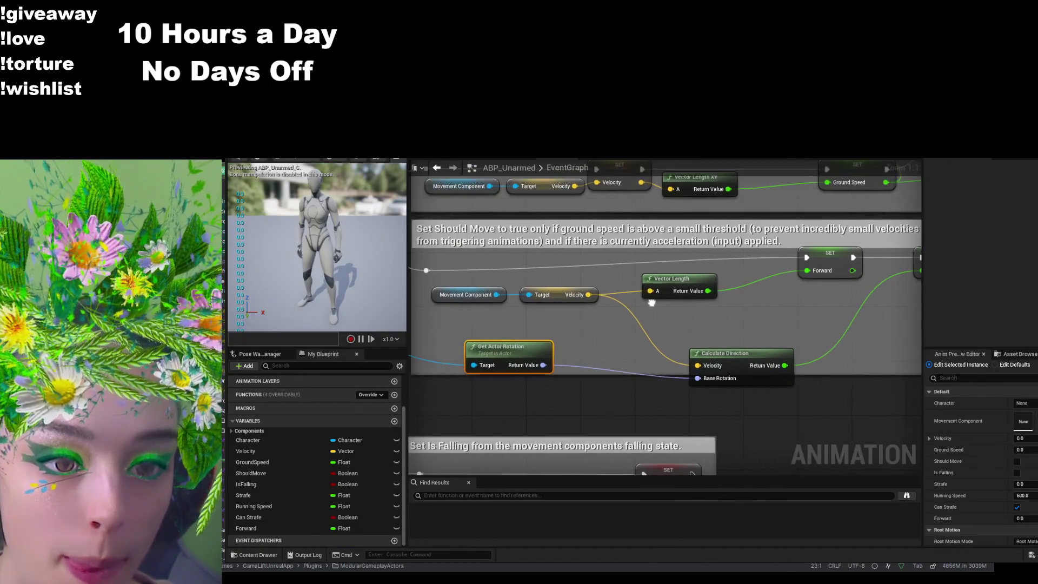
- Break the wire from Get Actor Rotation into Calculate Direction's Base Rotation pin
{"action": "left_click_drag", "start_coordinate": [597, 401], "coordinate": [586, 407]}
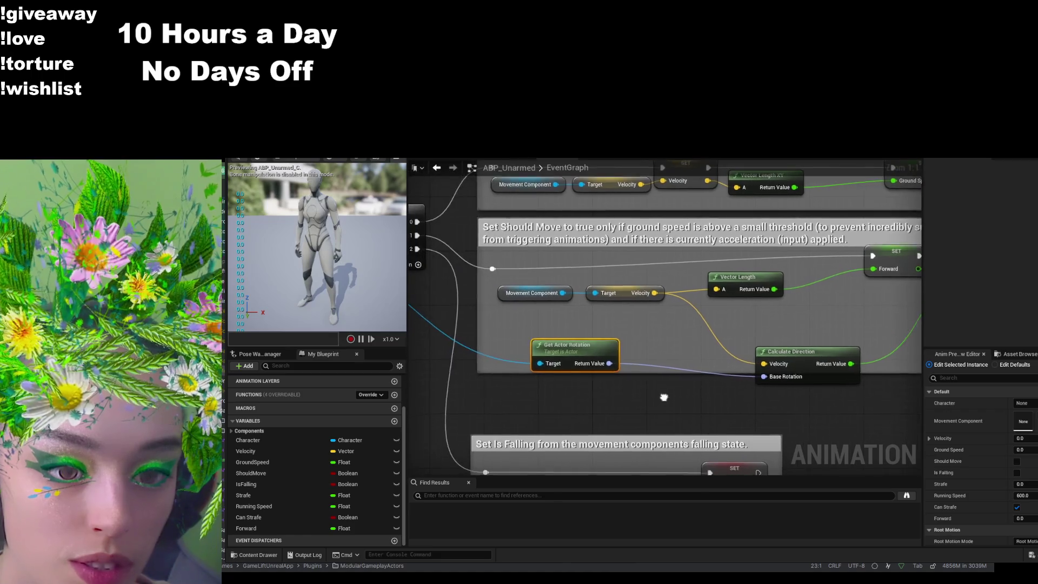
{"action": "left_click", "coordinate": [708, 358]}
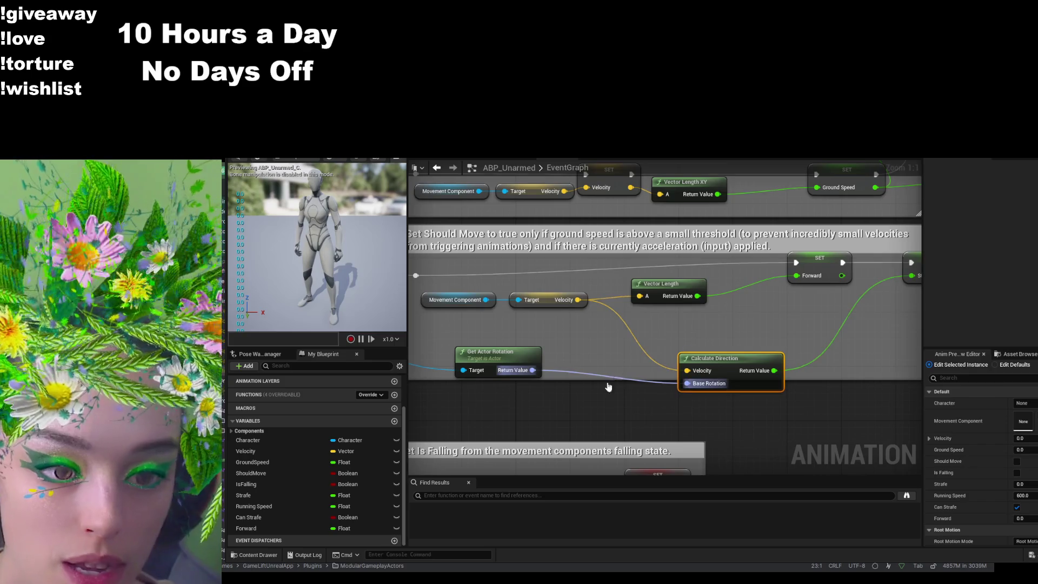
{"action": "left_click", "coordinate": [608, 319]}
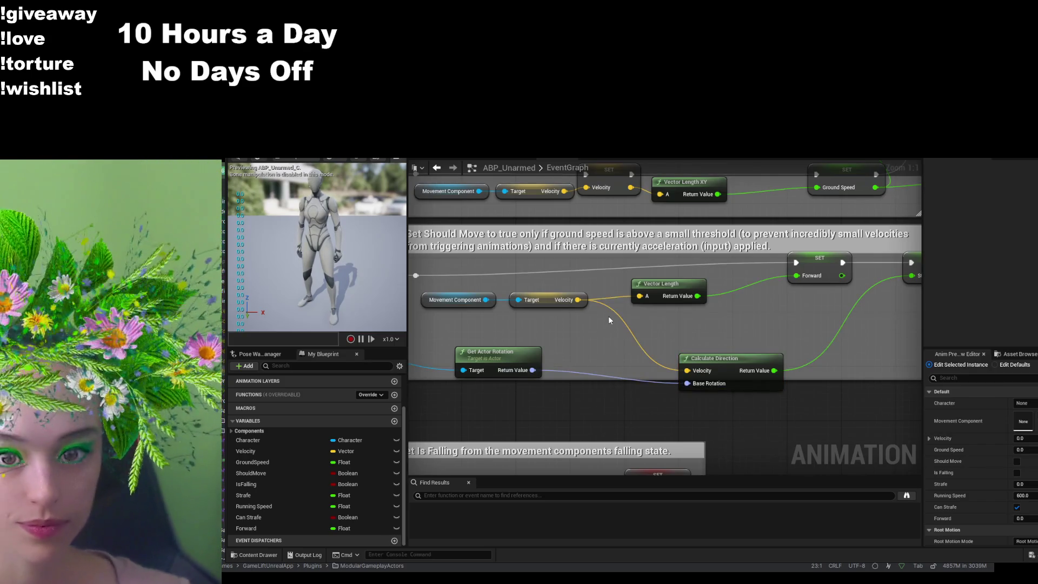
{"action": "left_click", "coordinate": [687, 383], "text": "alt"}
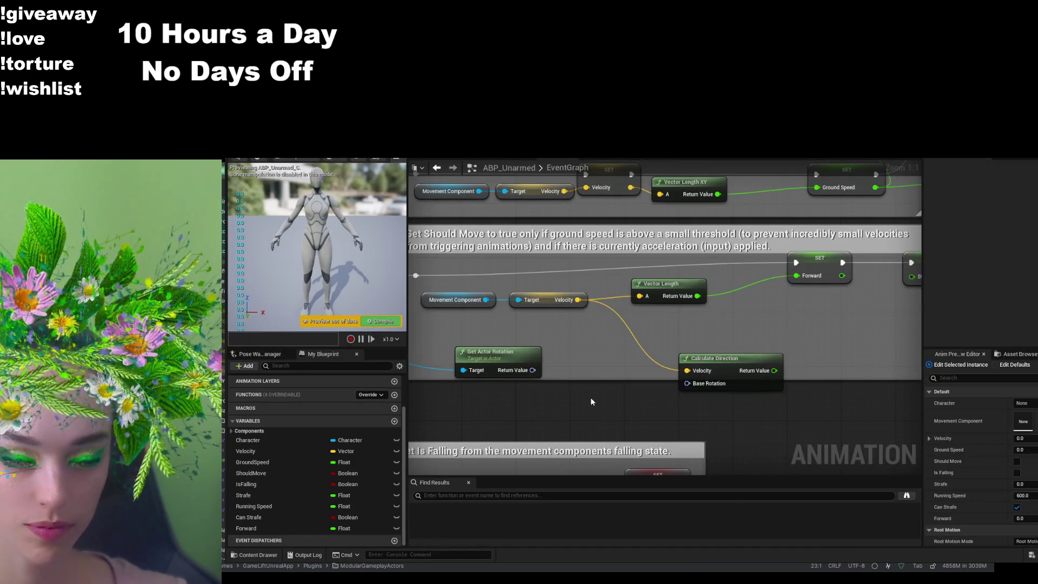
- Step through undo/redo history until the Get Actor Forward/Right Vector dot product returns
{"action": "key", "text": "ctrl+z"}
{"action": "key", "text": "ctrl+z"}
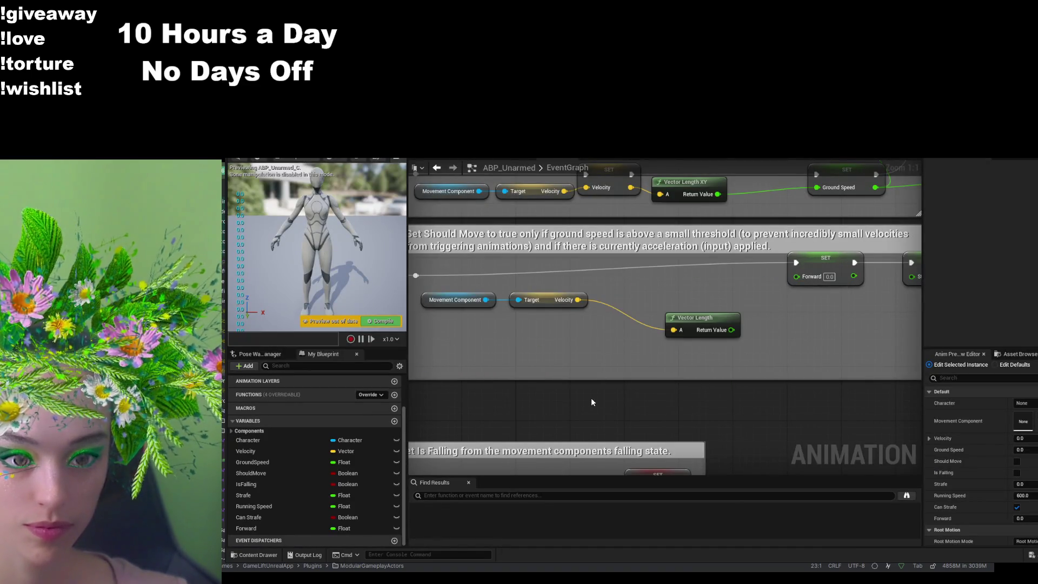
{"action": "key", "text": "ctrl+y"}
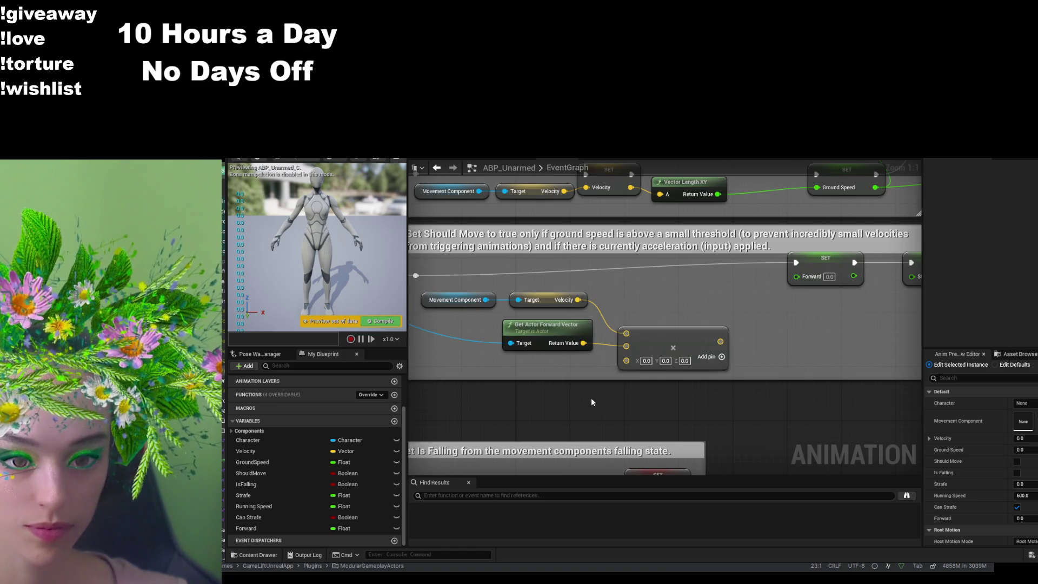
{"action": "key", "text": "ctrl+y"}
{"action": "key", "text": "ctrl+y"}
{"action": "key", "text": "ctrl+y"}
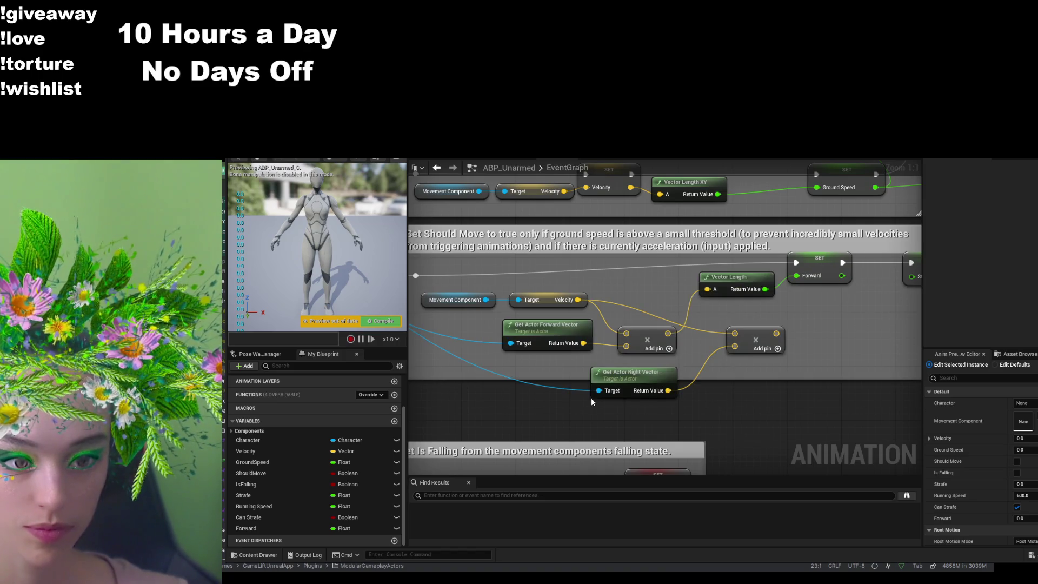
{"action": "key", "text": "ctrl+y"}
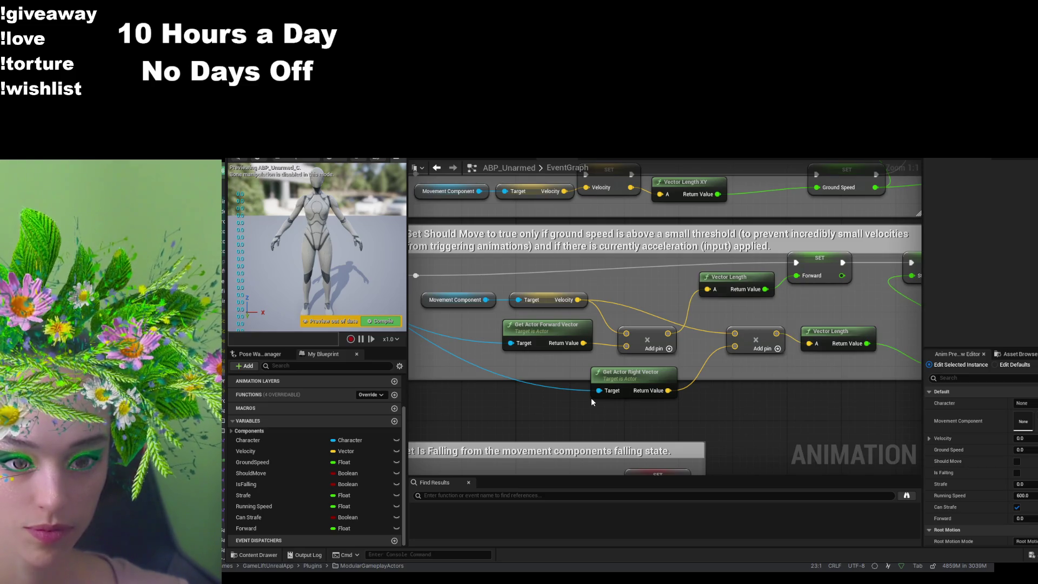
{"action": "key", "text": "ctrl+y"}
{"action": "key", "text": "ctrl+y"}
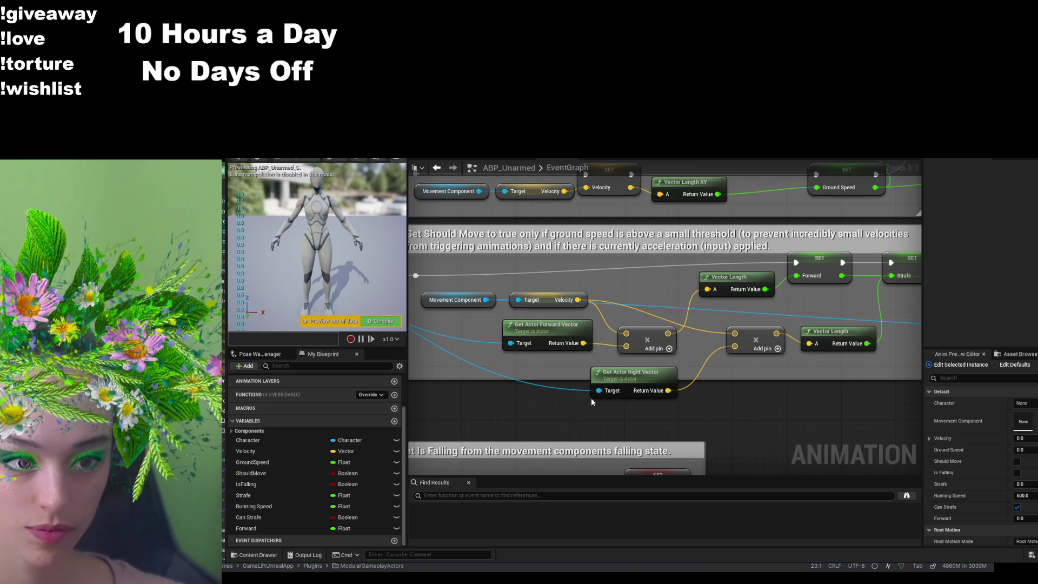
{"action": "key", "text": "ctrl+y"}
{"action": "key", "text": "ctrl+y"}
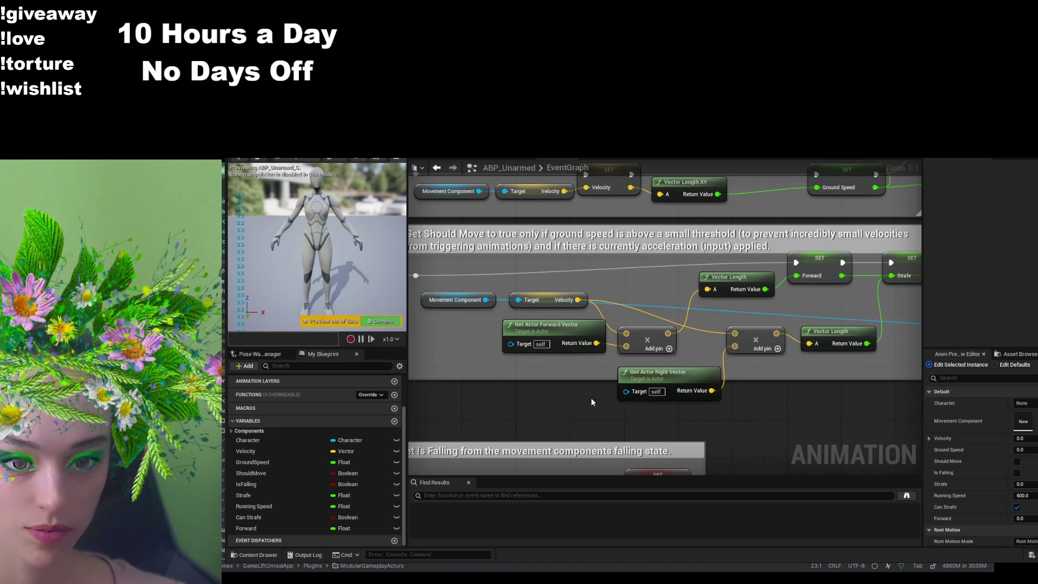
{"action": "key", "text": "ctrl+y"}
{"action": "key", "text": "ctrl+y"}
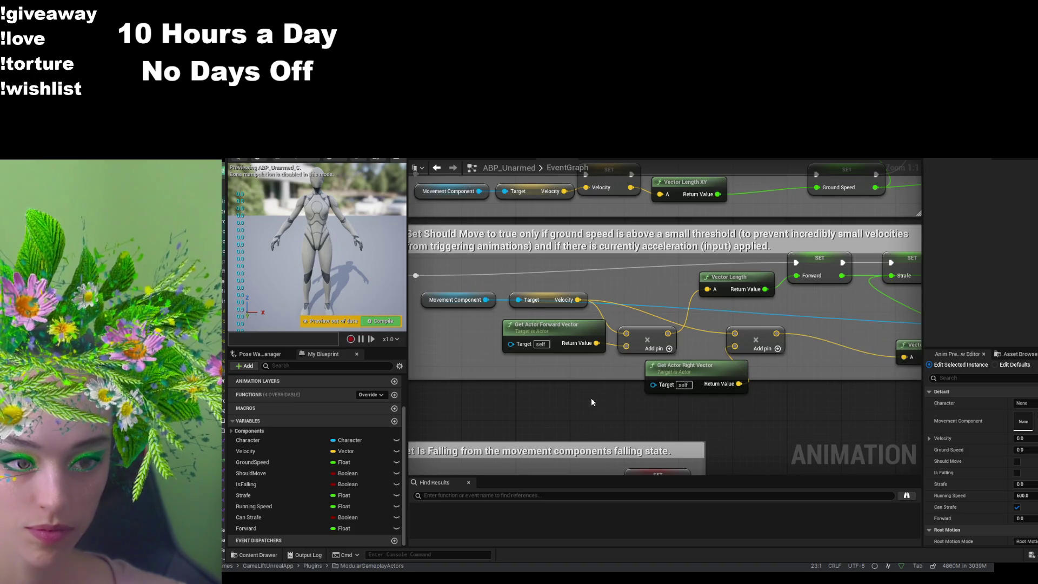
{"action": "key", "text": "ctrl+y"}
{"action": "key", "text": "ctrl+y"}
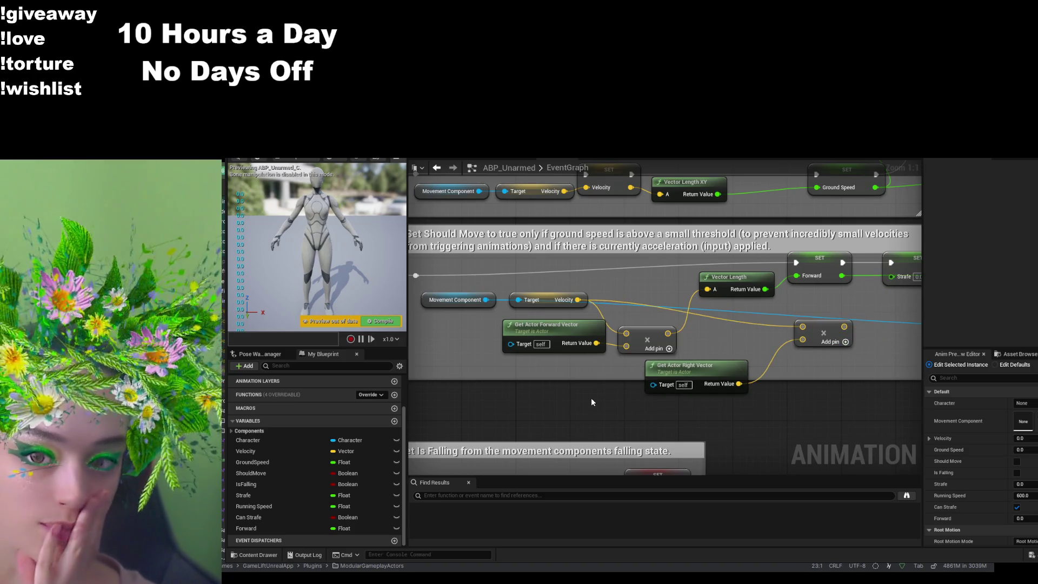
{"action": "key", "text": "ctrl+y"}
{"action": "key", "text": "ctrl+y"}
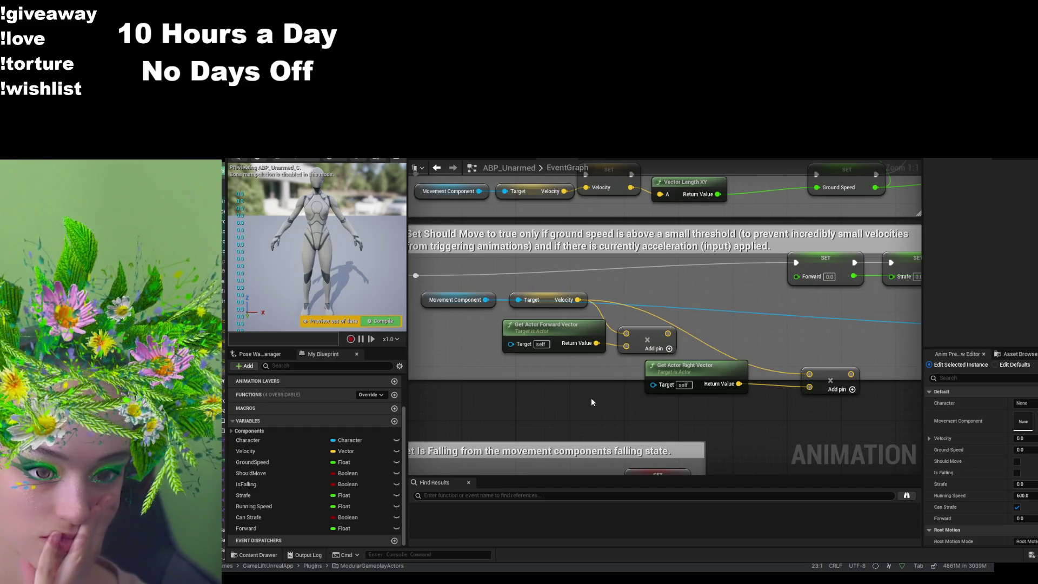
{"action": "key", "text": "ctrl+z"}
{"action": "key", "text": "ctrl+z"}
{"action": "key", "text": "ctrl+z"}
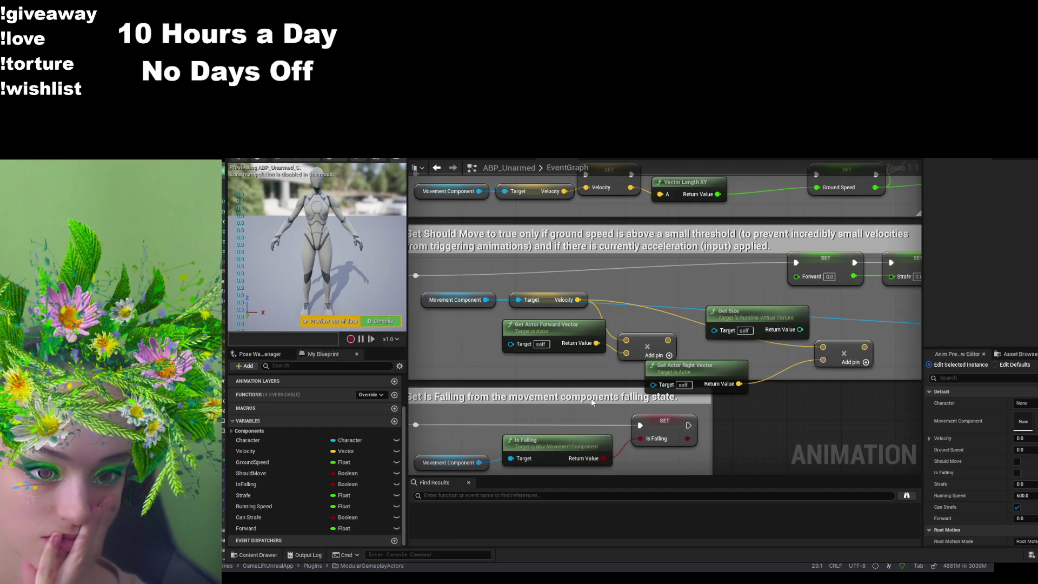
{"action": "key", "text": "ctrl+z"}
{"action": "key", "text": "ctrl+z"}
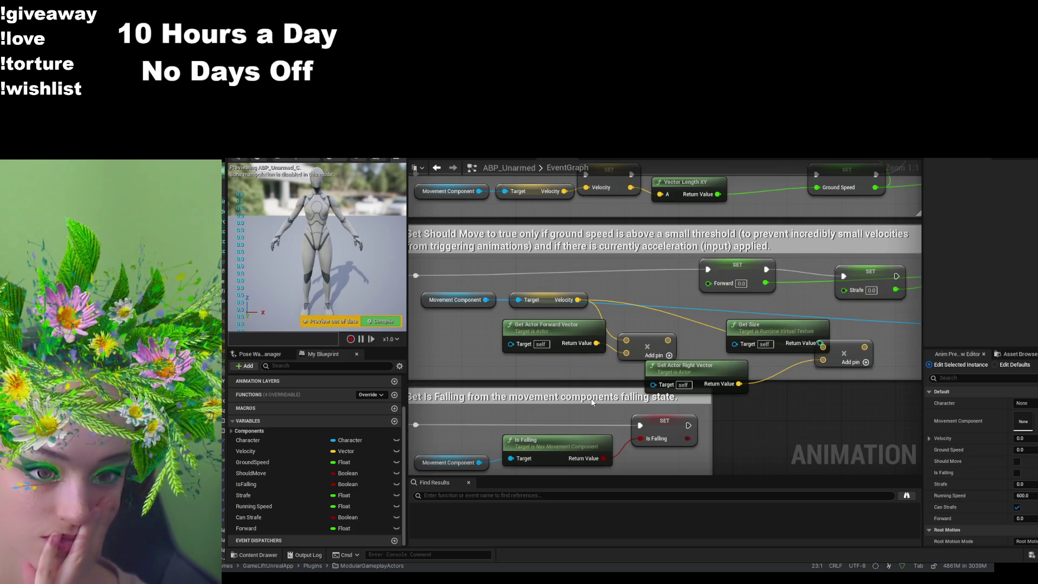
{"action": "key", "text": "ctrl+z"}
{"action": "key", "text": "ctrl+z"}
{"action": "key", "text": "ctrl+z"}
{"action": "key", "text": "ctrl+z"}
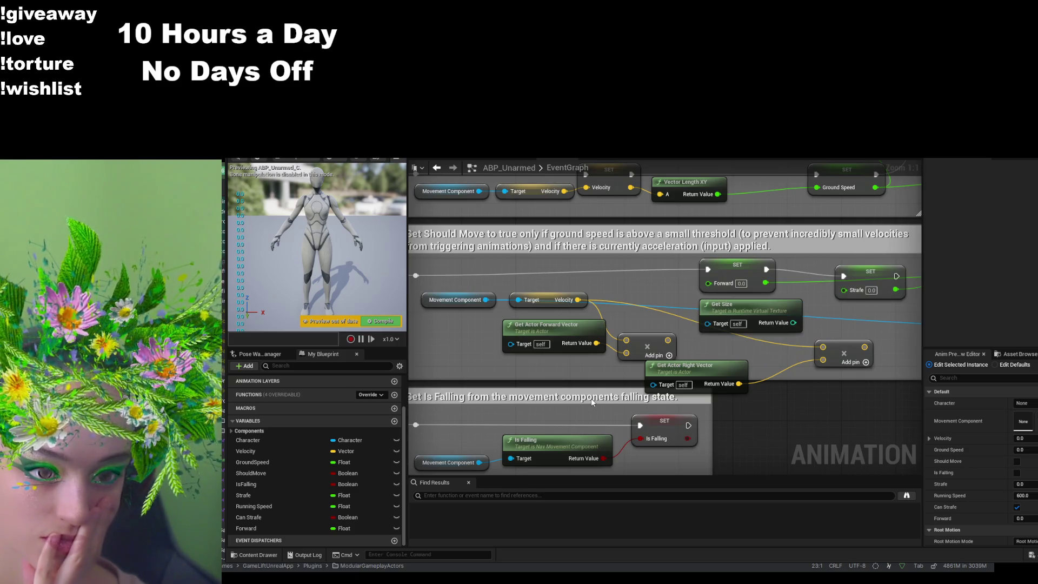
{"action": "key", "text": "ctrl+z"}
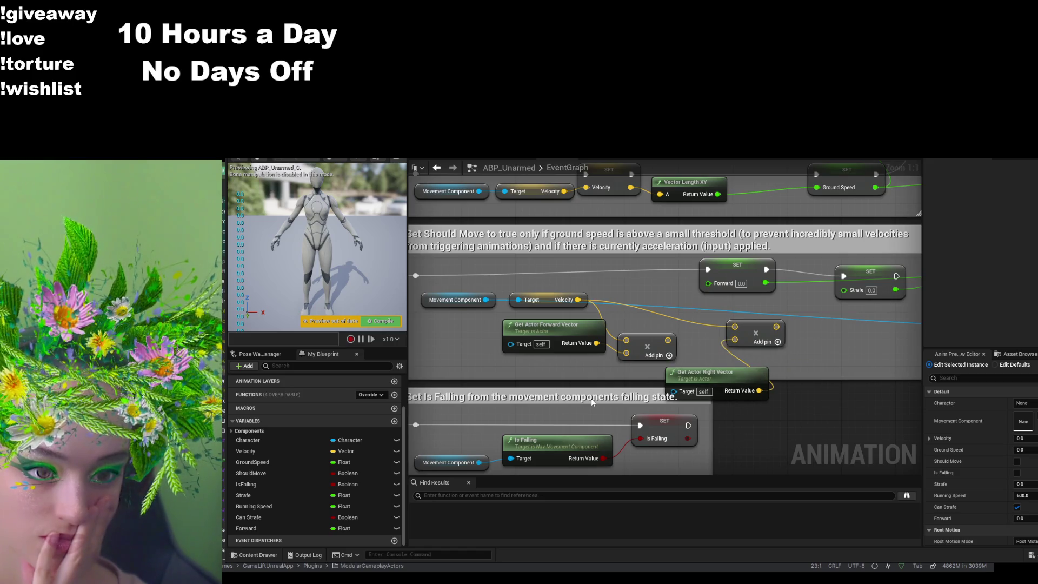
{"action": "key", "text": "ctrl+z"}
{"action": "key", "text": "ctrl+z"}
{"action": "key", "text": "ctrl+z"}
{"action": "key", "text": "ctrl+z"}
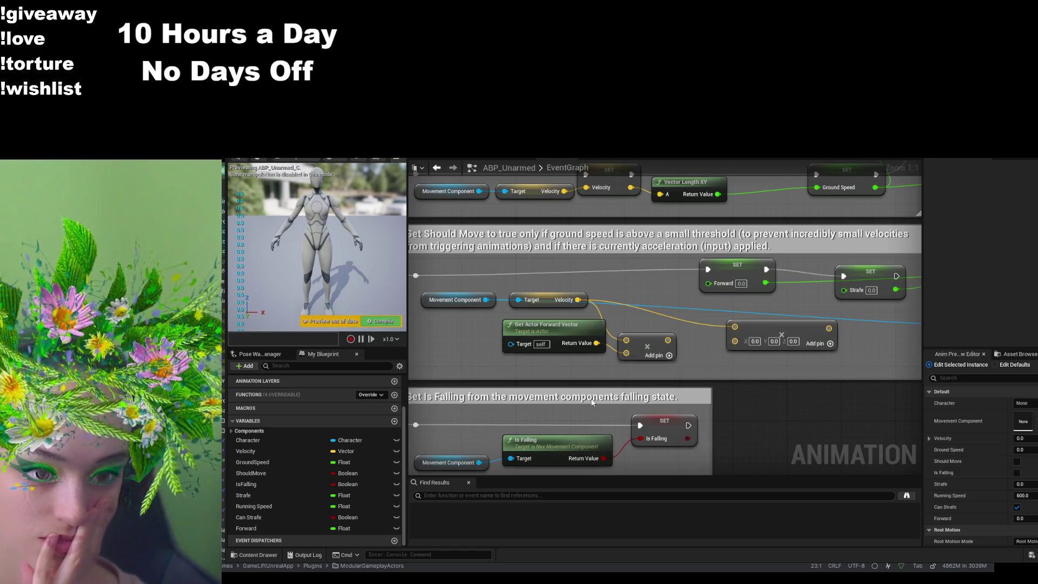
{"action": "key", "text": "ctrl+z"}
{"action": "key", "text": "ctrl+z"}
{"action": "key", "text": "ctrl+z"}
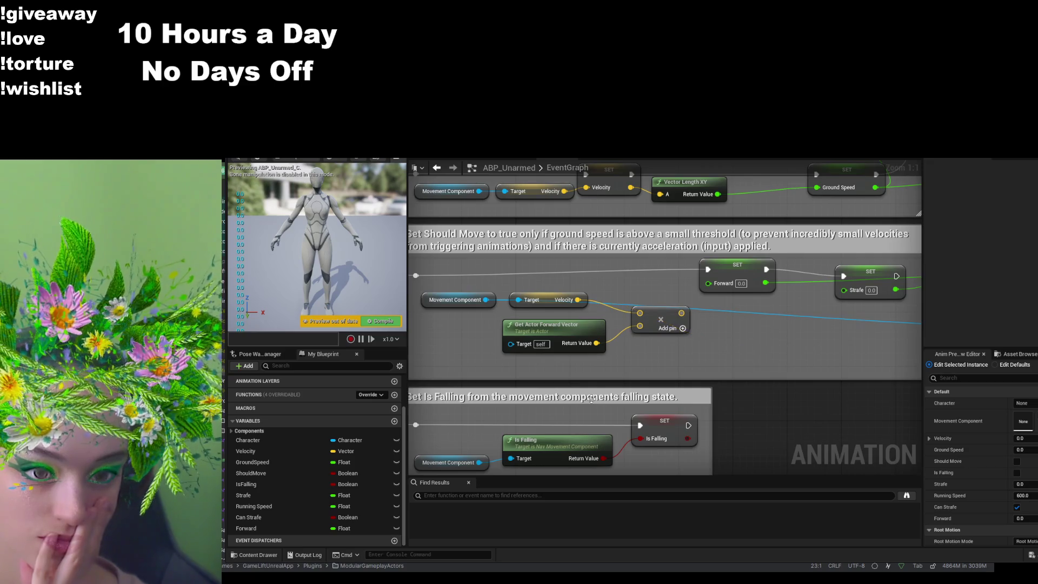
{"action": "key", "text": "ctrl+z"}
{"action": "key", "text": "ctrl+z"}
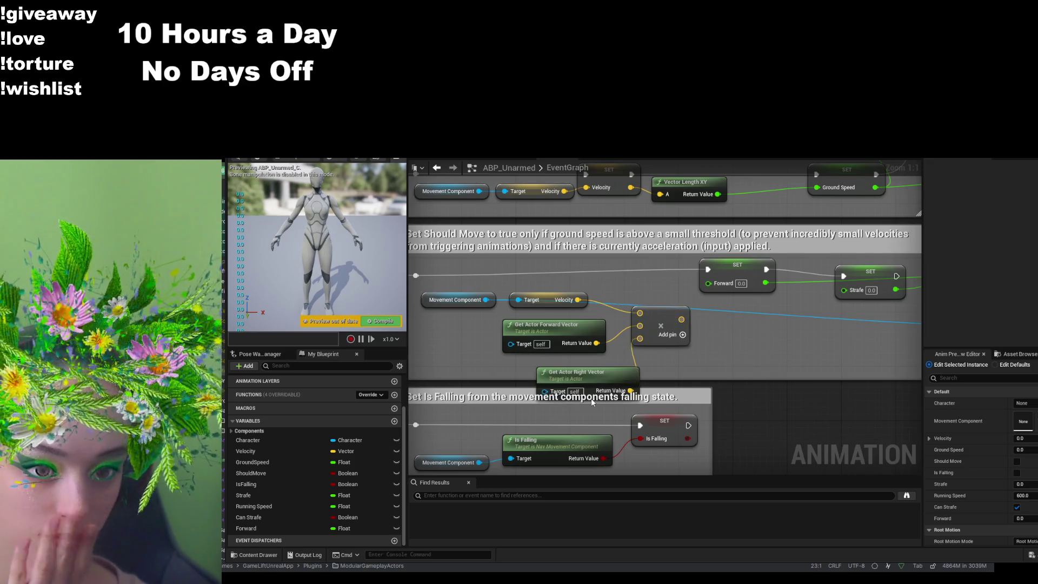
{"action": "key", "text": "ctrl+z"}
{"action": "key", "text": "ctrl+z"}
{"action": "key", "text": "ctrl+z"}
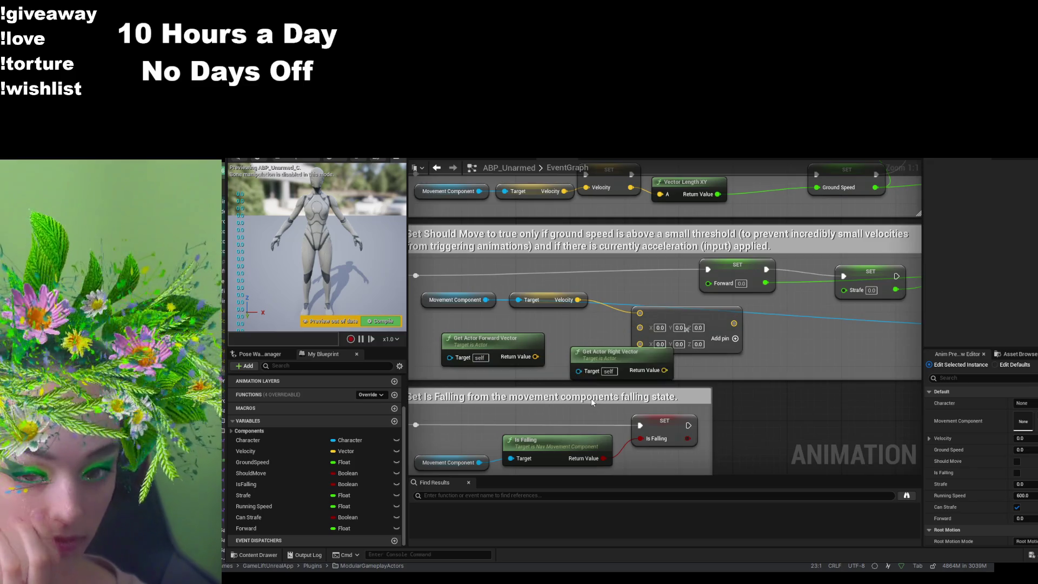
{"action": "key", "text": "ctrl+z"}
{"action": "key", "text": "ctrl+z"}
{"action": "key", "text": "ctrl+z"}
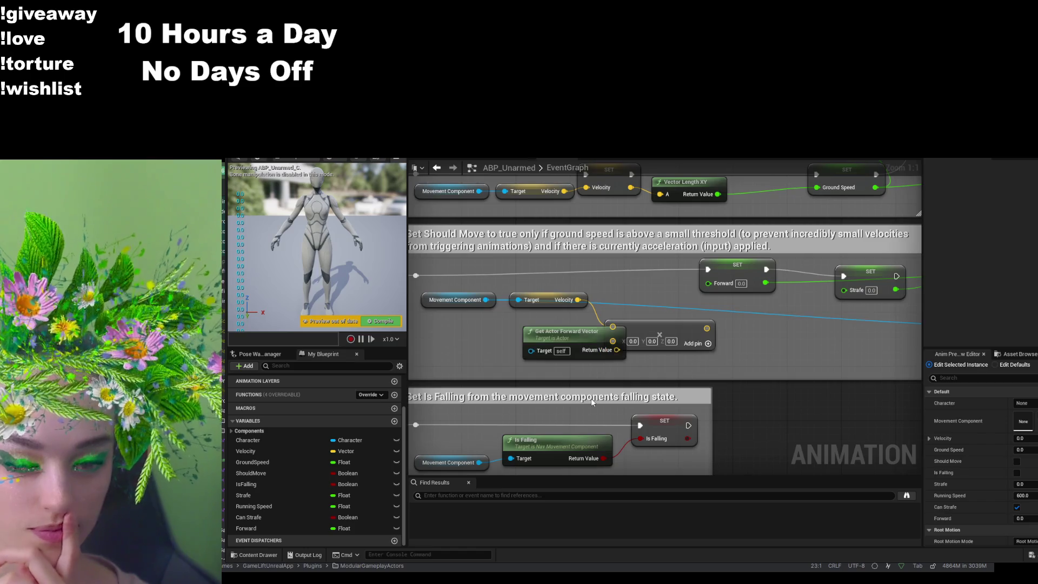
{"action": "key", "text": "ctrl+z"}
{"action": "key", "text": "ctrl+z"}
{"action": "key", "text": "ctrl+z"}
{"action": "key", "text": "ctrl+z"}
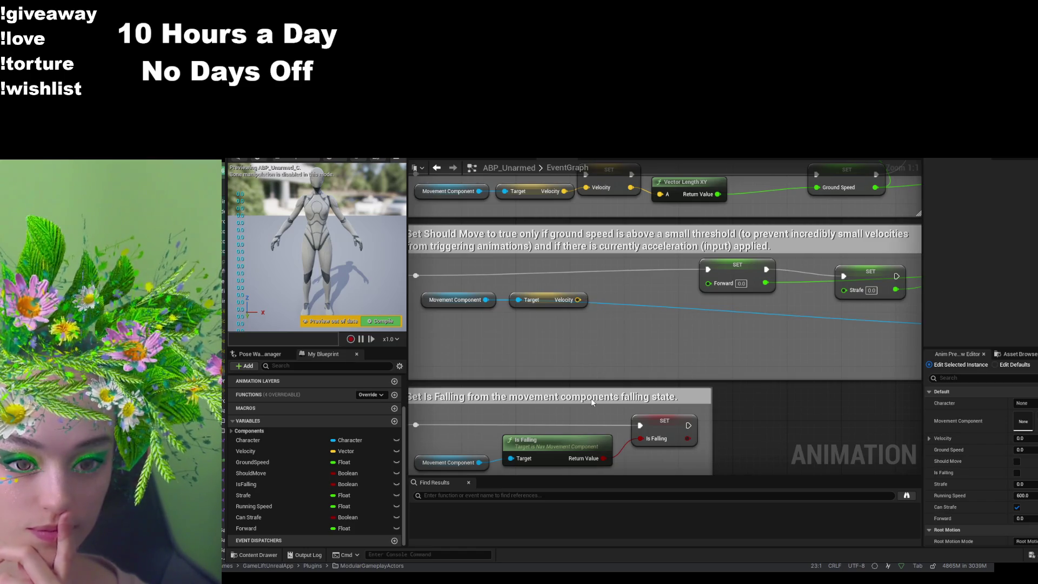
{"action": "key", "text": "ctrl+y"}
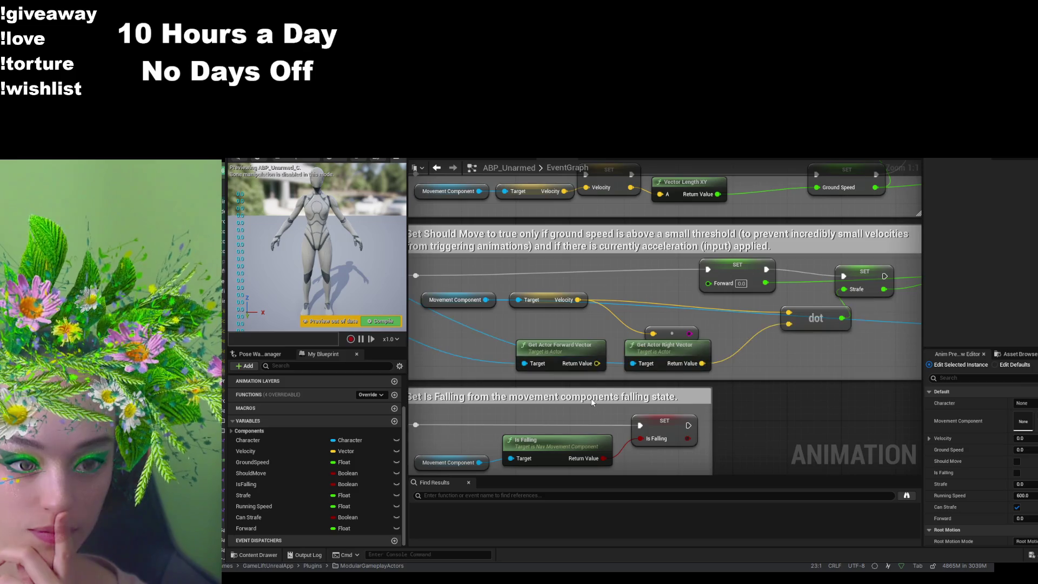
- Redo the velocity dot product feeding Forward, compile ABP_Unarmed with F7, and return to the level
{"action": "key", "text": "ctrl+y"}
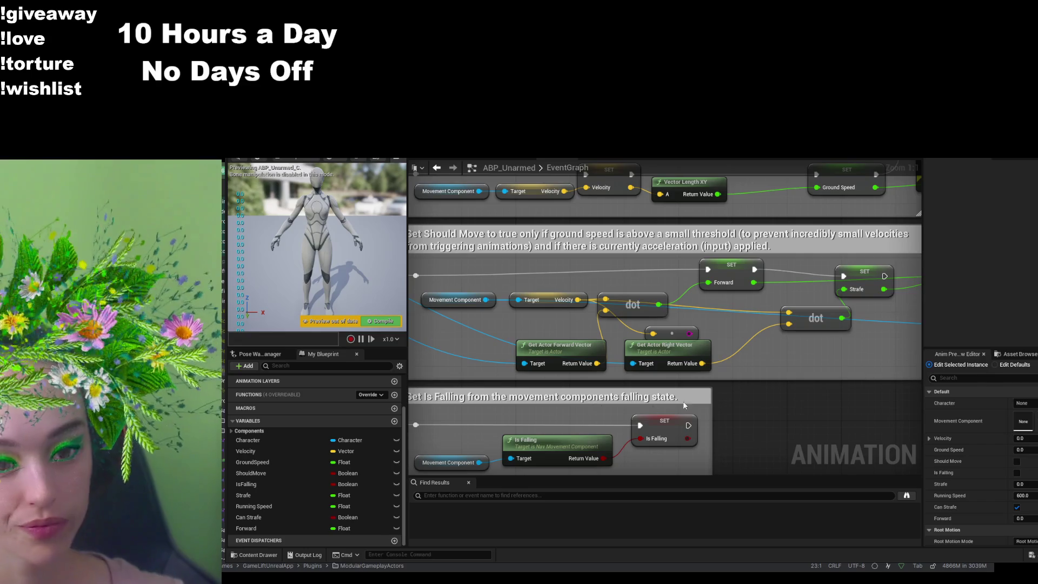
{"action": "mouse_move", "coordinate": [799, 352]}
{"action": "left_mouse_down"}
{"action": "mouse_move", "coordinate": [535, 366]}
{"action": "mouse_move", "coordinate": [387, 393]}
{"action": "mouse_move", "coordinate": [449, 378]}
{"action": "mouse_move", "coordinate": [547, 392]}
{"action": "left_mouse_up"}
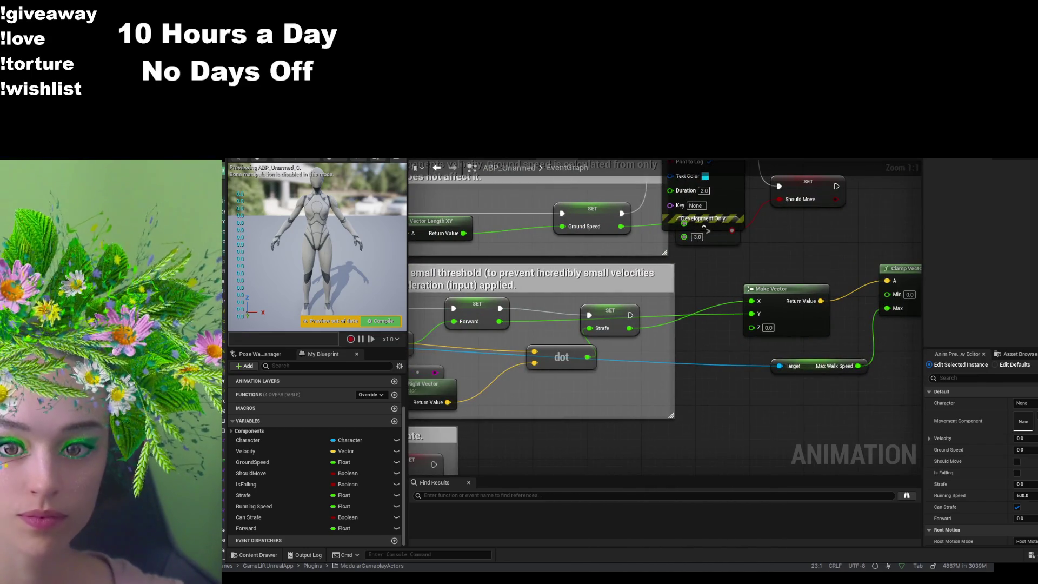
{"action": "key", "text": "F7"}
{"action": "key", "text": "ctrl+Tab"}
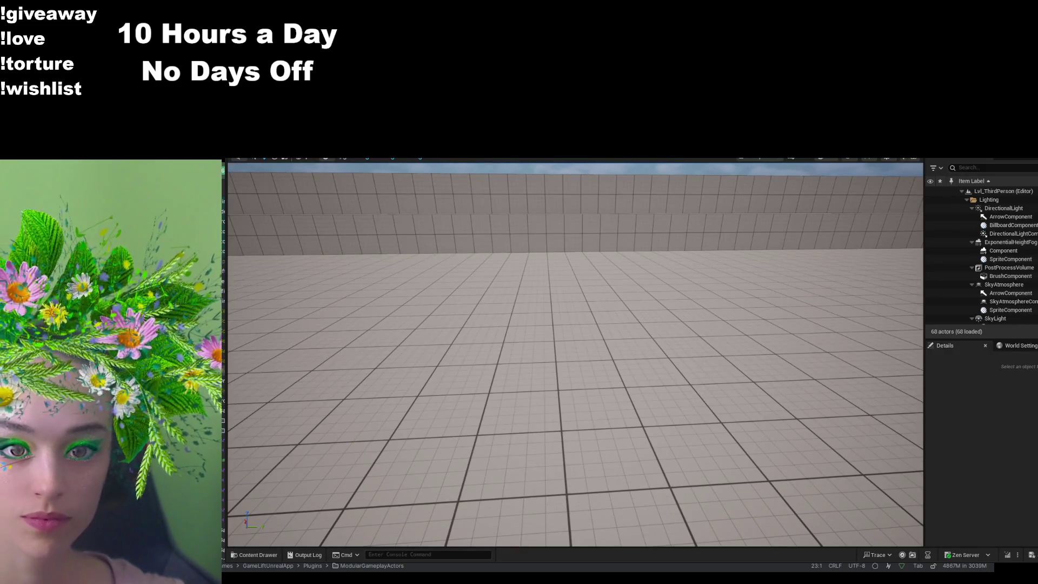
- Play LVL_ThirdPerson and move the character right, left, forward and back with D, A, W, S
{"action": "key", "text": "alt+p"}
{"action": "key", "text": "d"}
{"action": "key", "text": "a"}
{"action": "key", "text": "w"}
{"action": "key", "text": "w"}
{"action": "key", "text": "w"}
{"action": "key", "text": "s"}
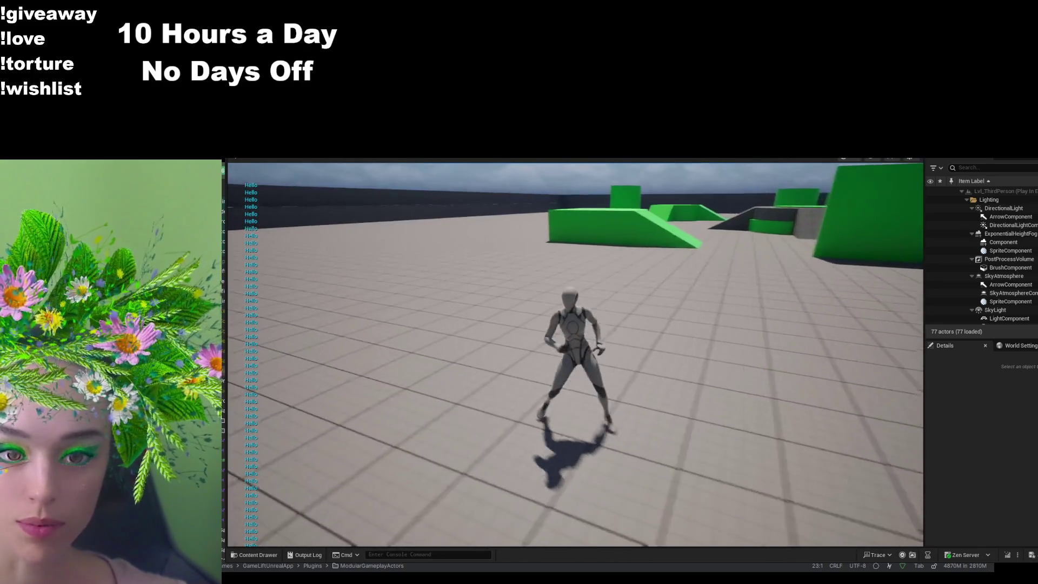
{"action": "key", "text": "w"}
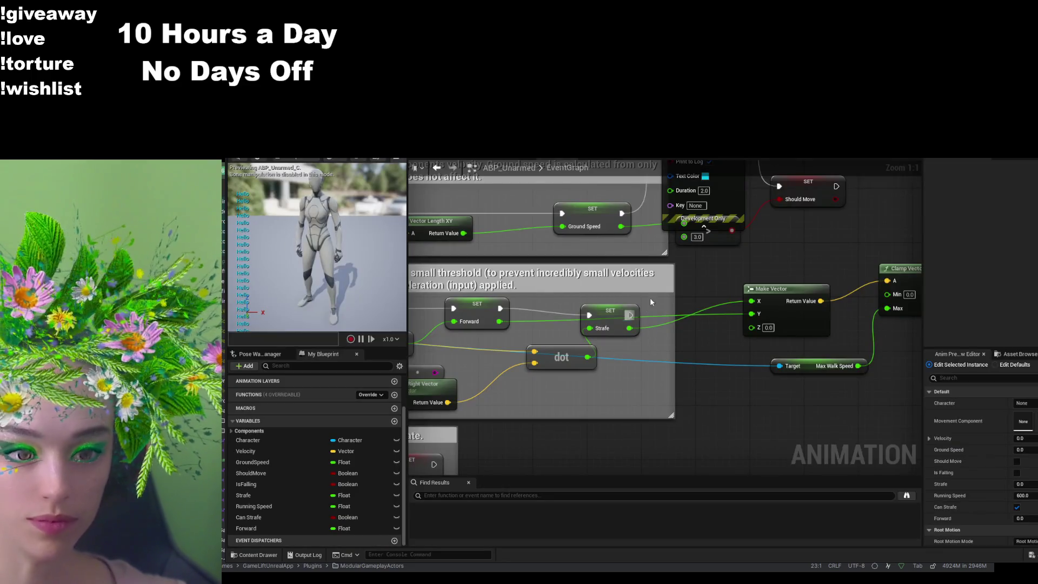
{"action": "scroll", "coordinate": [649, 302], "scroll_direction": "down", "scroll_amount": 3}
{"action": "scroll", "coordinate": [695, 373], "scroll_direction": "up", "scroll_amount": 1}
{"action": "scroll", "coordinate": [750, 386], "scroll_direction": "down", "scroll_amount": 3}
{"action": "left_click_drag", "start_coordinate": [615, 398], "coordinate": [625, 400]}
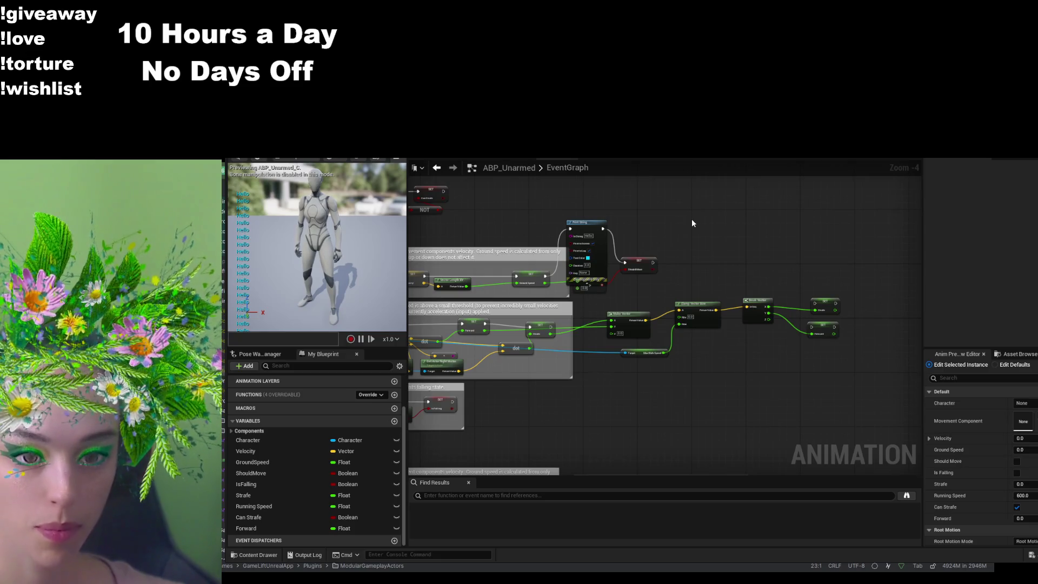
{"action": "scroll", "coordinate": [618, 352], "scroll_direction": "up", "scroll_amount": 1}
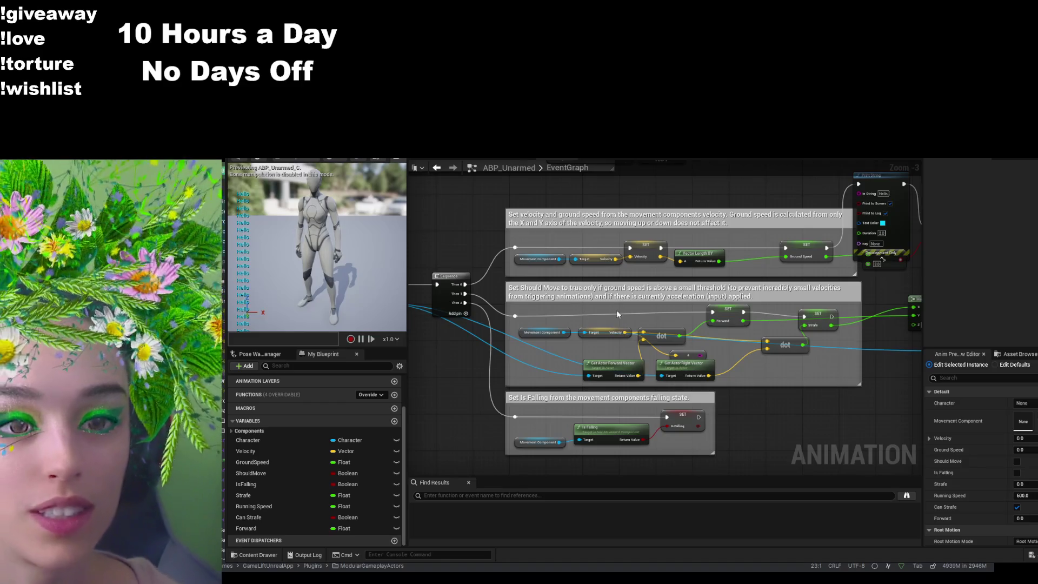
{"action": "scroll", "coordinate": [616, 310], "scroll_direction": "up", "scroll_amount": 3}
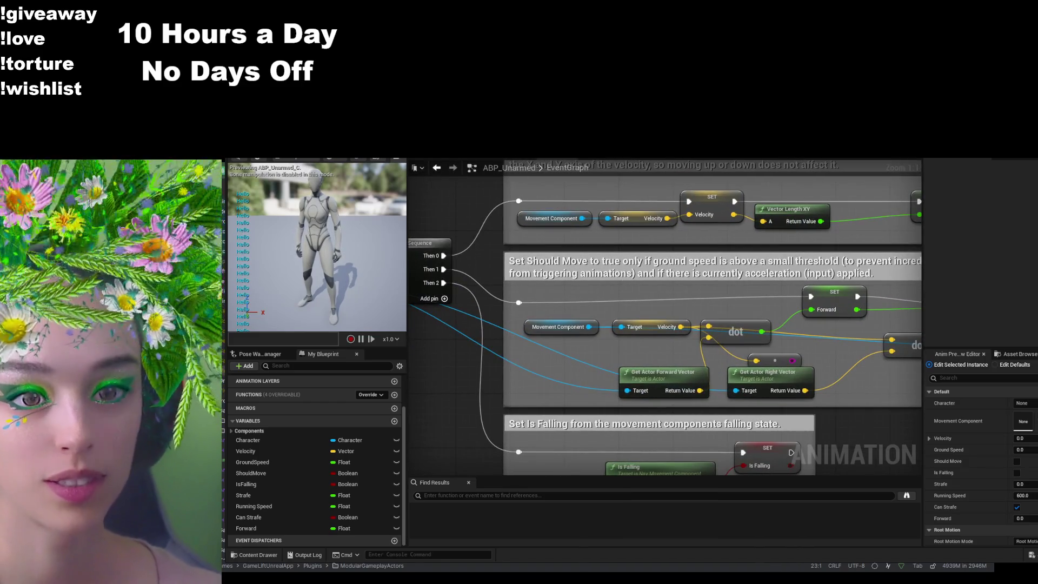
{"action": "key", "text": "ctrl+Tab"}
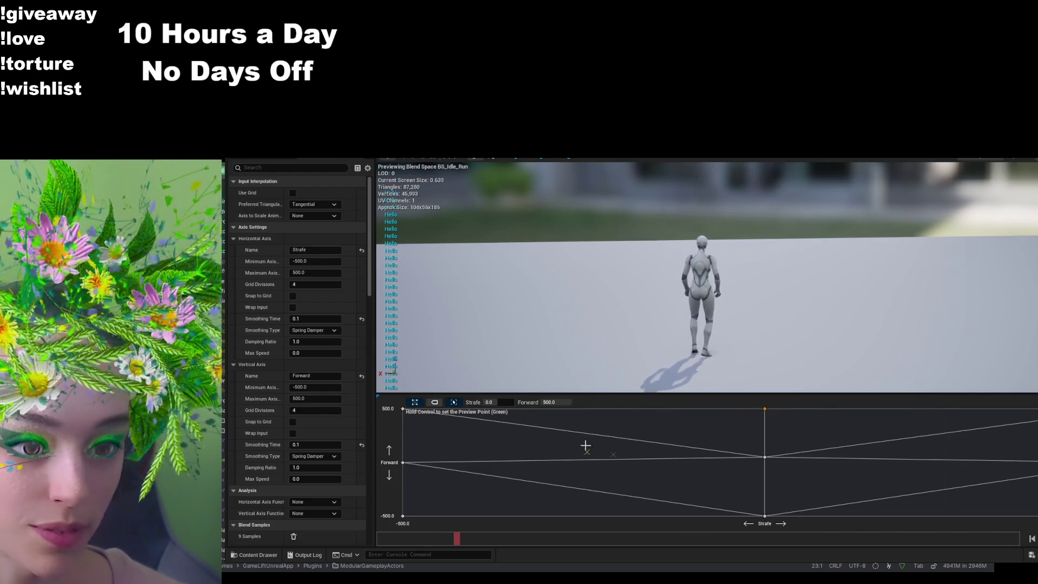
{"action": "key", "text": "ctrl+Tab"}
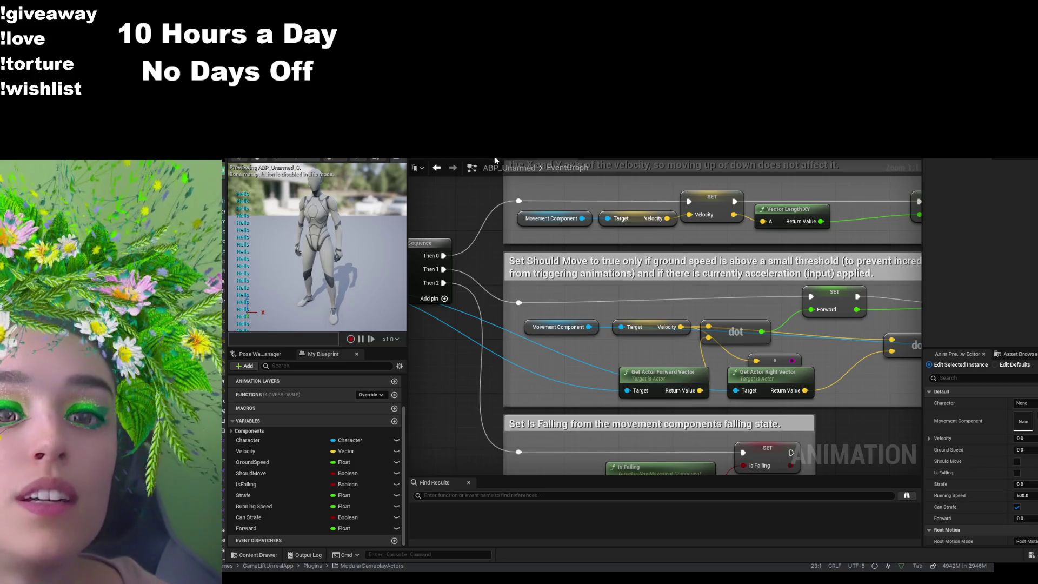
{"action": "key", "text": "ctrl+Tab"}
{"action": "key", "text": "ctrl+Tab"}
{"action": "key", "text": "ctrl+Tab"}
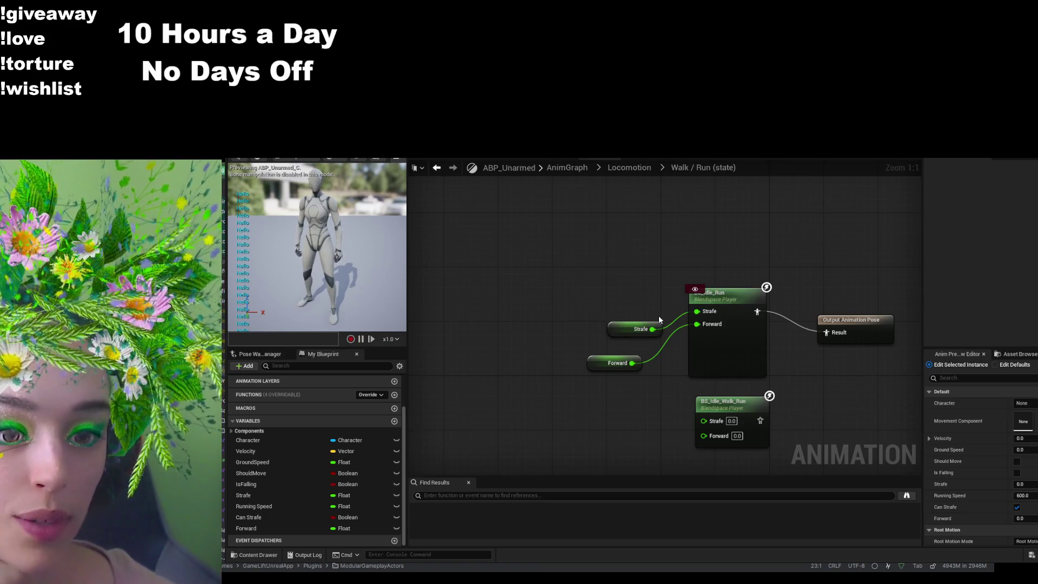
{"action": "left_click", "coordinate": [546, 158]}
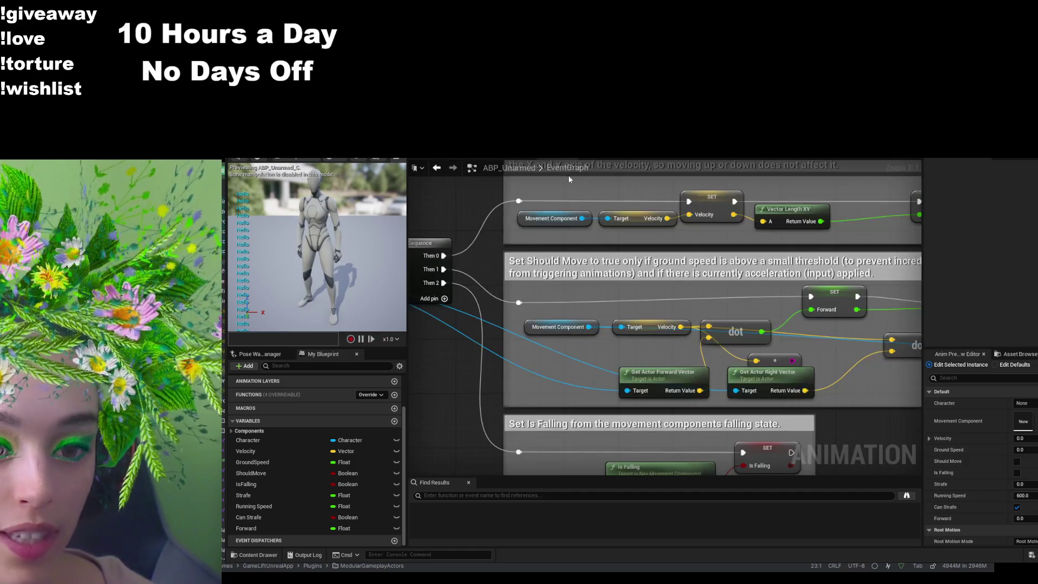
{"action": "scroll", "coordinate": [836, 341], "scroll_direction": "up", "scroll_amount": 3}
{"action": "mouse_move", "coordinate": [836, 341]}
{"action": "left_mouse_down"}
{"action": "mouse_move", "coordinate": [842, 323]}
{"action": "mouse_move", "coordinate": [581, 306]}
{"action": "mouse_move", "coordinate": [580, 272]}
{"action": "left_mouse_up"}
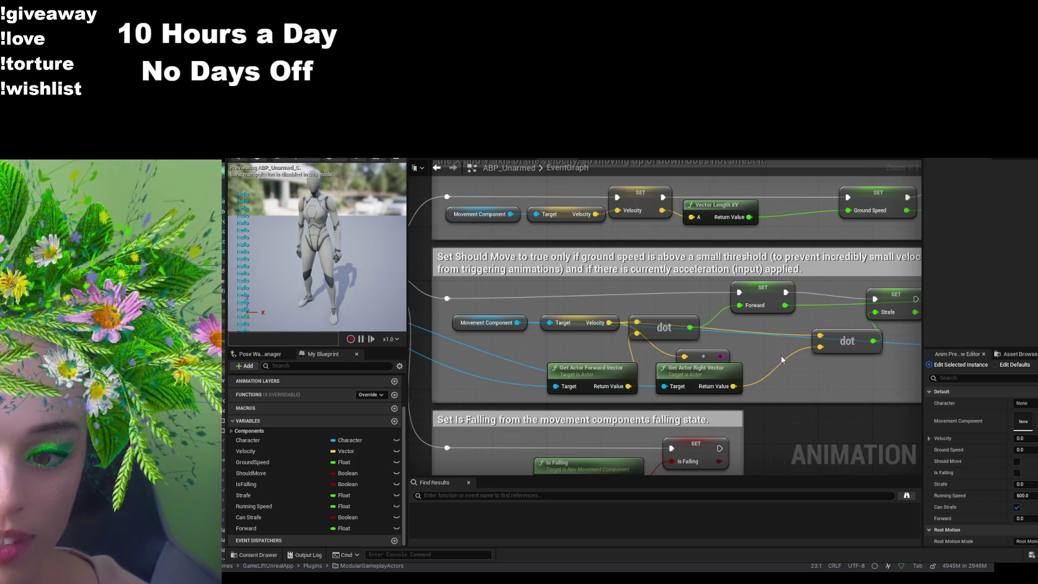
- Delete the debug Print String node next to the Sequence node
{"action": "mouse_move", "coordinate": [552, 253]}
{"action": "left_mouse_down"}
{"action": "mouse_move", "coordinate": [589, 229]}
{"action": "mouse_move", "coordinate": [687, 245]}
{"action": "mouse_move", "coordinate": [660, 320]}
{"action": "mouse_move", "coordinate": [636, 347]}
{"action": "mouse_move", "coordinate": [619, 339]}
{"action": "mouse_move", "coordinate": [447, 348]}
{"action": "mouse_move", "coordinate": [389, 364]}
{"action": "left_mouse_up"}
{"action": "left_click", "coordinate": [752, 213]}
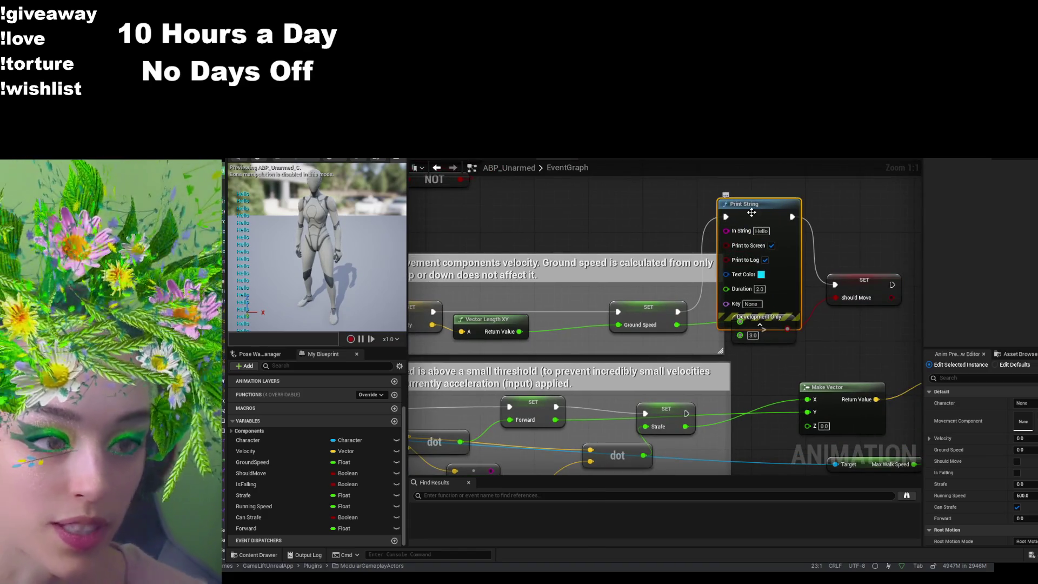
{"action": "key", "text": "Delete"}
- Inspect the SET Ground Speed node alongside the Should Move and dot-product nodes
{"action": "mouse_move", "coordinate": [854, 273]}
{"action": "left_mouse_down"}
{"action": "mouse_move", "coordinate": [836, 239]}
{"action": "mouse_move", "coordinate": [881, 250]}
{"action": "mouse_move", "coordinate": [791, 241]}
{"action": "mouse_move", "coordinate": [629, 250]}
{"action": "left_mouse_up"}
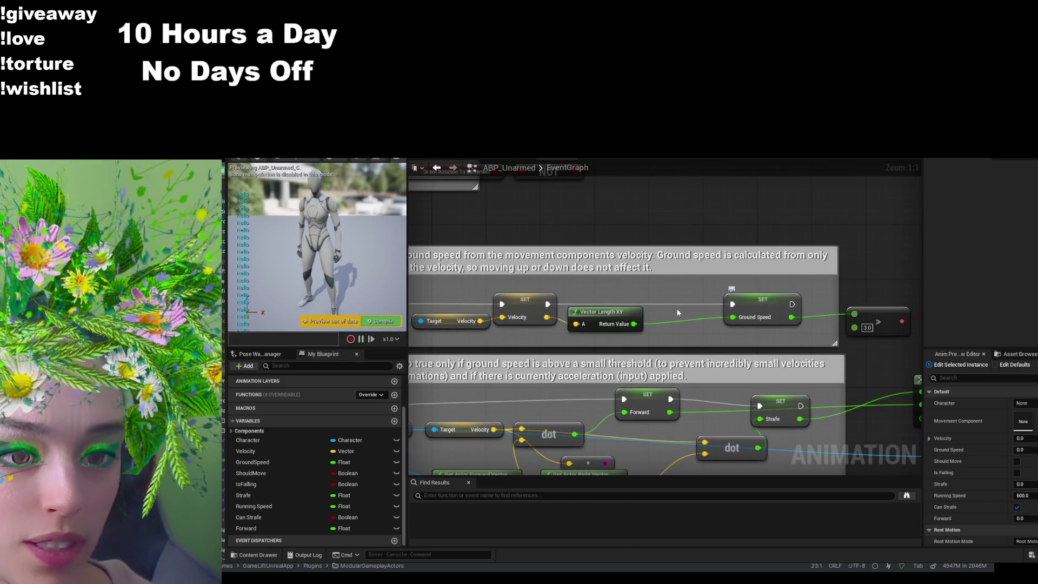
{"action": "mouse_move", "coordinate": [786, 282]}
{"action": "left_mouse_down"}
{"action": "mouse_move", "coordinate": [615, 279]}
{"action": "mouse_move", "coordinate": [683, 257]}
{"action": "mouse_move", "coordinate": [628, 273]}
{"action": "mouse_move", "coordinate": [659, 266]}
{"action": "left_mouse_up"}
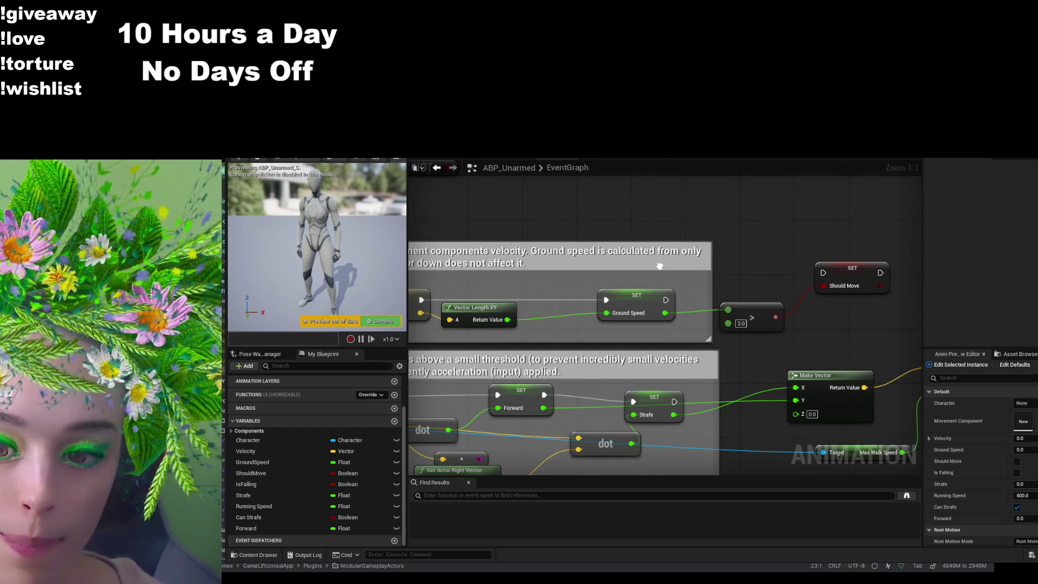
{"action": "left_click_drag", "start_coordinate": [659, 266], "coordinate": [675, 266]}
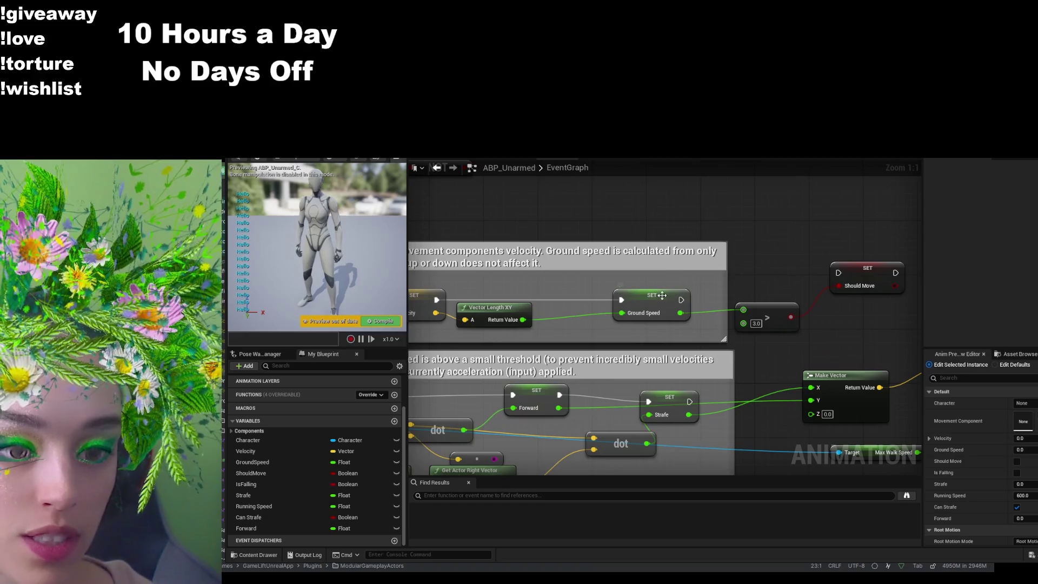
{"action": "left_click", "coordinate": [661, 295]}
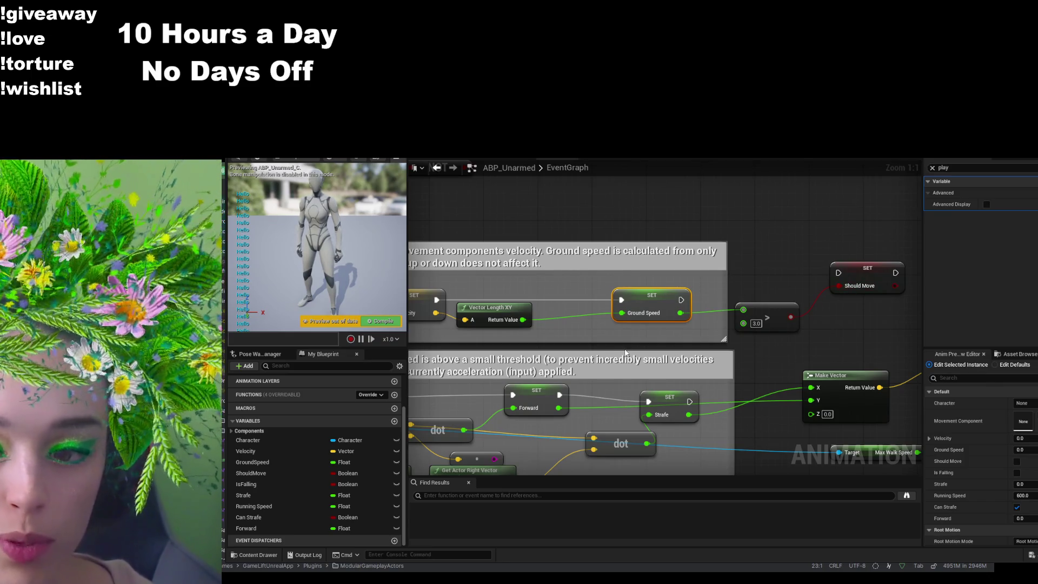
{"action": "left_click_drag", "start_coordinate": [856, 281], "coordinate": [914, 243]}
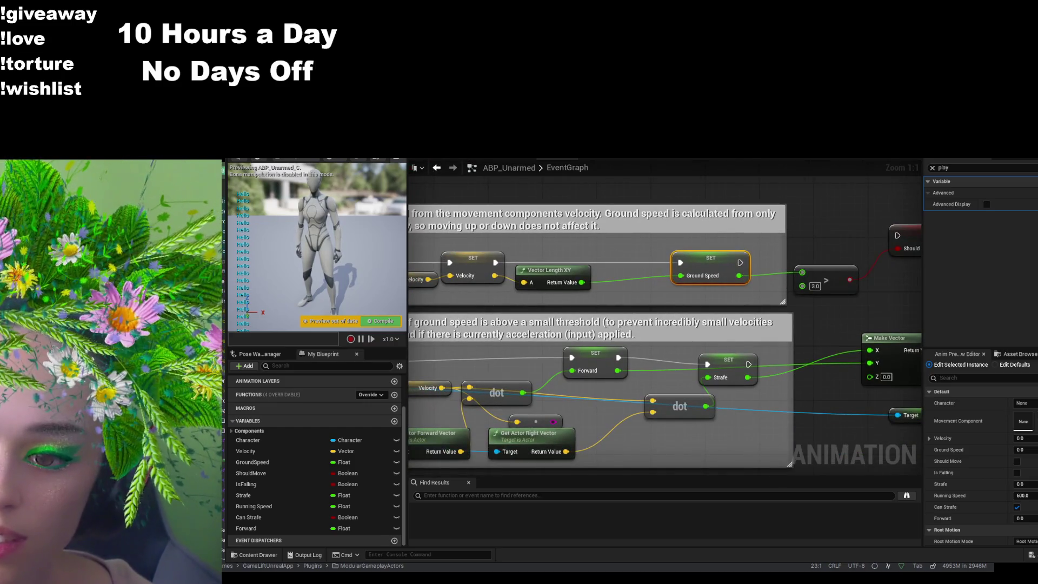
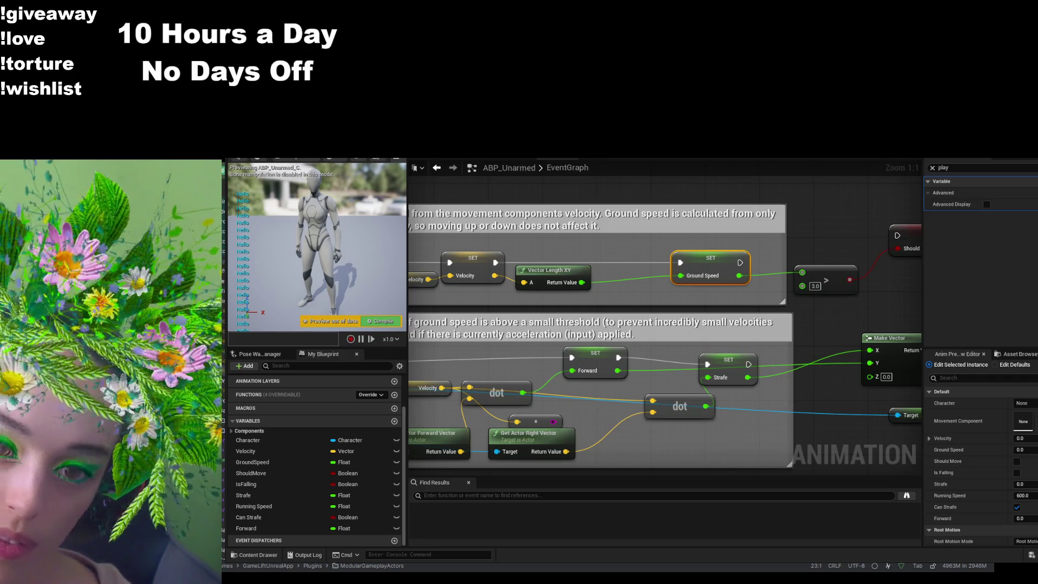
- Select the custom Make, Clamp and Break Vector nodes and undo them with Ctrl+Z
{"action": "left_click_drag", "start_coordinate": [597, 363], "coordinate": [625, 326]}
{"action": "left_click", "coordinate": [625, 326]}
{"action": "left_click", "coordinate": [764, 325]}
{"action": "mouse_move", "coordinate": [861, 283]}
{"action": "left_mouse_down"}
{"action": "mouse_move", "coordinate": [733, 276]}
{"action": "mouse_move", "coordinate": [632, 299]}
{"action": "mouse_move", "coordinate": [611, 292]}
{"action": "mouse_move", "coordinate": [871, 278]}
{"action": "mouse_move", "coordinate": [635, 305]}
{"action": "mouse_move", "coordinate": [514, 301]}
{"action": "left_mouse_up"}
{"action": "left_click_drag", "start_coordinate": [761, 414], "coordinate": [620, 397]}
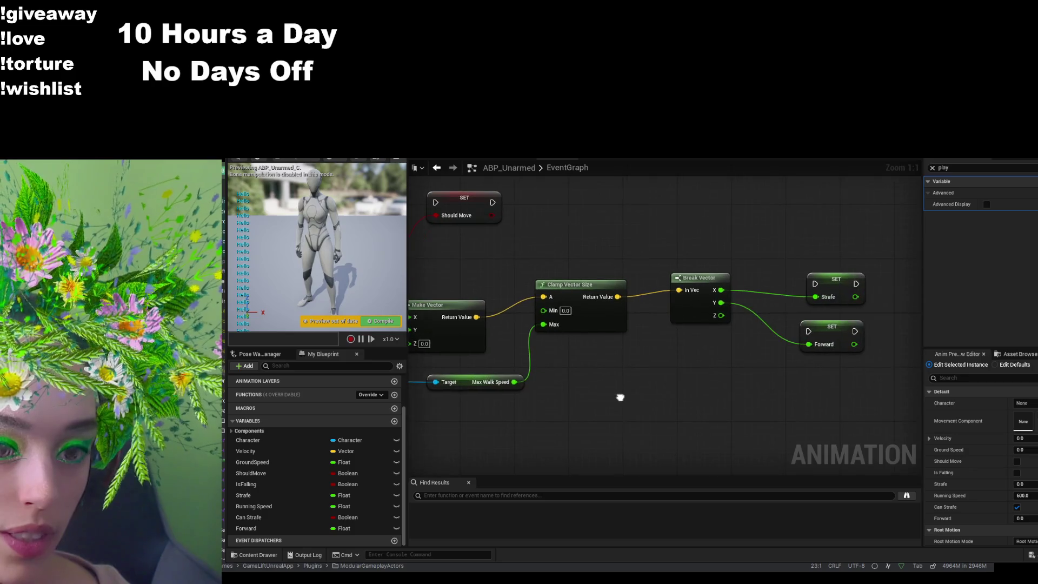
{"action": "mouse_move", "coordinate": [867, 247]}
{"action": "left_mouse_down"}
{"action": "mouse_move", "coordinate": [526, 461]}
{"action": "mouse_move", "coordinate": [471, 456]}
{"action": "left_mouse_up"}
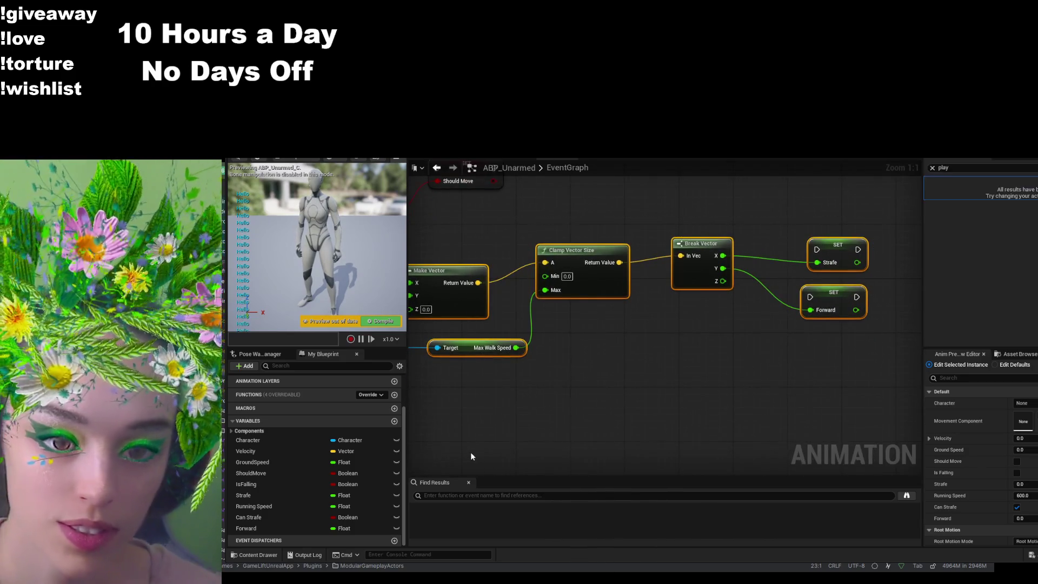
{"action": "key", "text": "ctrl+z"}
{"action": "key", "text": "ctrl+z"}
{"action": "key", "text": "ctrl+z"}
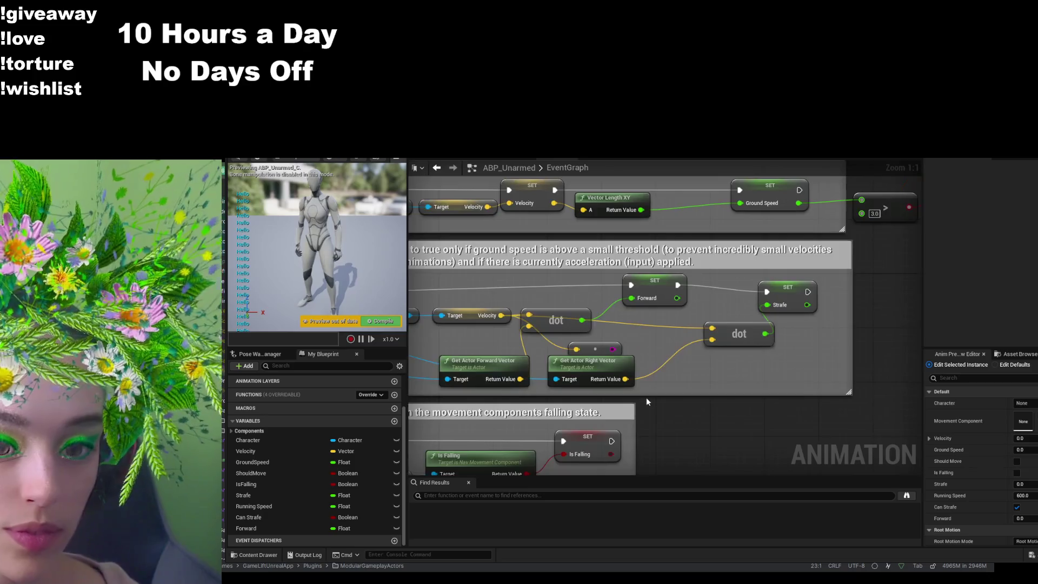
- Check the restored velocity, ground speed and Strafe dot-product logic
{"action": "left_click_drag", "start_coordinate": [646, 402], "coordinate": [772, 393]}
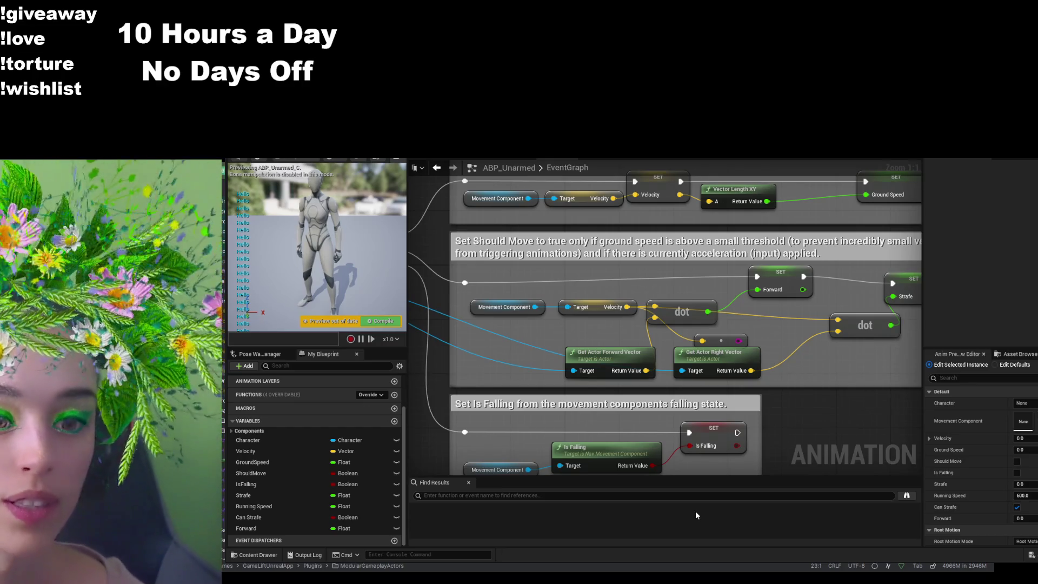
{"action": "left_click_drag", "start_coordinate": [765, 283], "coordinate": [715, 343]}
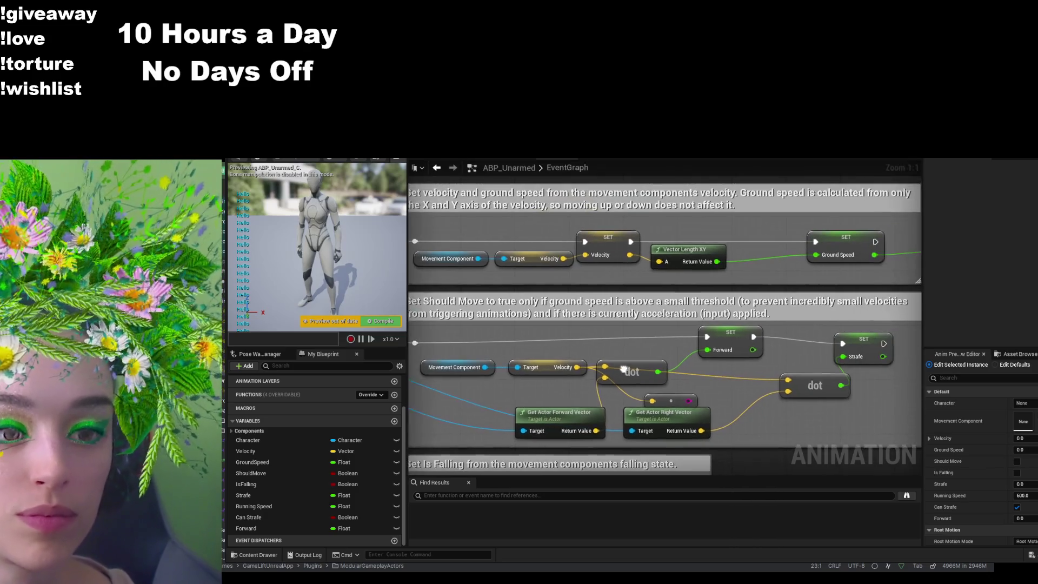
{"action": "left_click", "coordinate": [861, 342]}
{"action": "left_click_drag", "start_coordinate": [789, 323], "coordinate": [720, 354]}
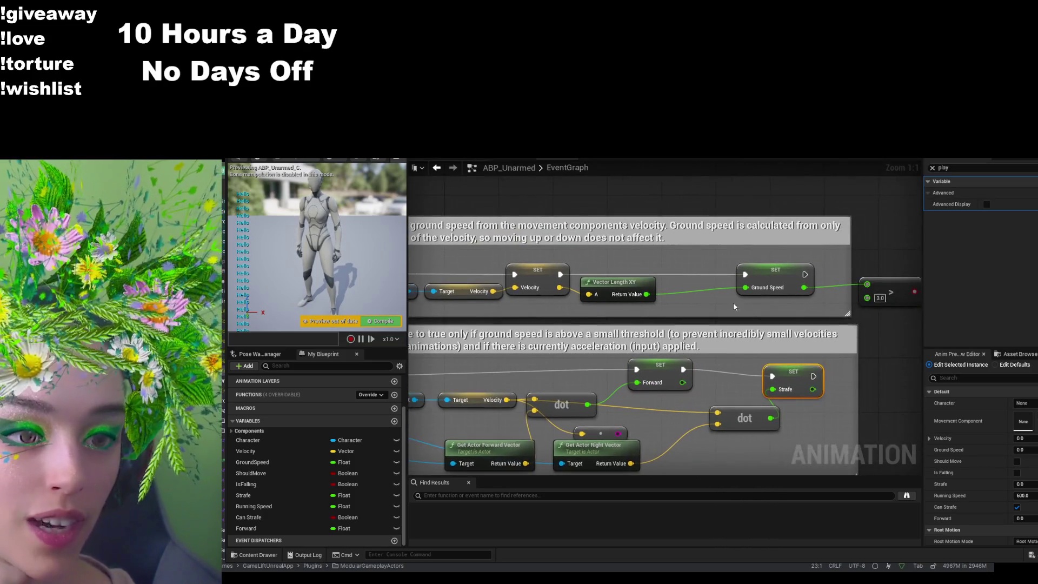
{"action": "mouse_move", "coordinate": [717, 401]}
{"action": "left_mouse_down"}
{"action": "mouse_move", "coordinate": [824, 343]}
{"action": "mouse_move", "coordinate": [872, 243]}
{"action": "mouse_move", "coordinate": [871, 271]}
{"action": "mouse_move", "coordinate": [737, 401]}
{"action": "mouse_move", "coordinate": [738, 416]}
{"action": "mouse_move", "coordinate": [710, 426]}
{"action": "left_mouse_up"}
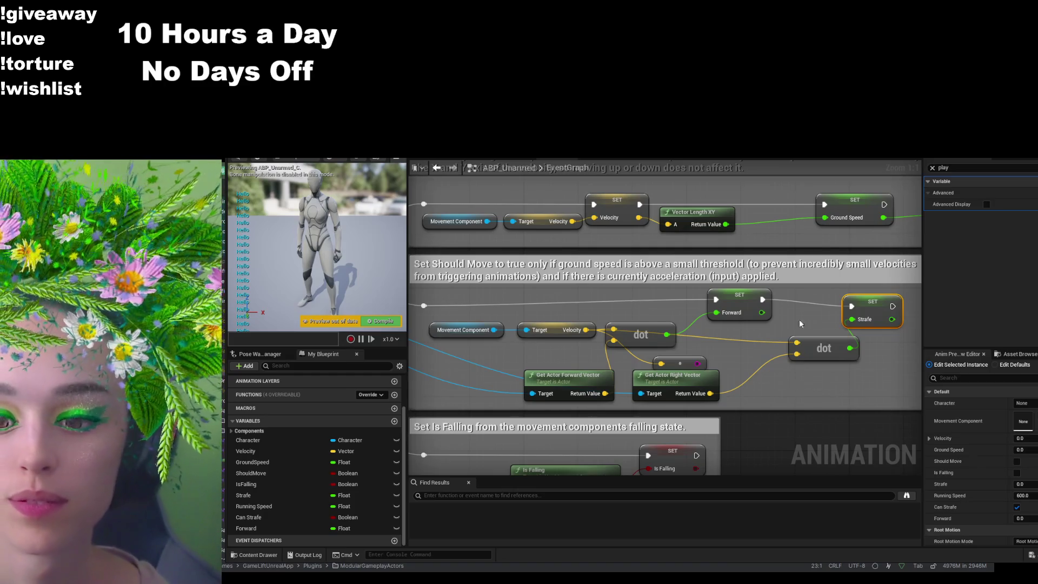
{"action": "scroll", "coordinate": [795, 360], "scroll_direction": "down", "scroll_amount": 3}
- Enlarge the EventGraph by dragging the left panel and Find Results splitters aside
{"action": "left_click_drag", "start_coordinate": [727, 415], "coordinate": [739, 390]}
{"action": "left_click_drag", "start_coordinate": [407, 338], "coordinate": [260, 340]}
{"action": "left_click_drag", "start_coordinate": [923, 334], "coordinate": [1027, 341]}
{"action": "mouse_move", "coordinate": [748, 342]}
{"action": "left_mouse_down"}
{"action": "mouse_move", "coordinate": [888, 363]}
{"action": "mouse_move", "coordinate": [945, 364]}
{"action": "mouse_move", "coordinate": [956, 352]}
{"action": "left_mouse_up"}
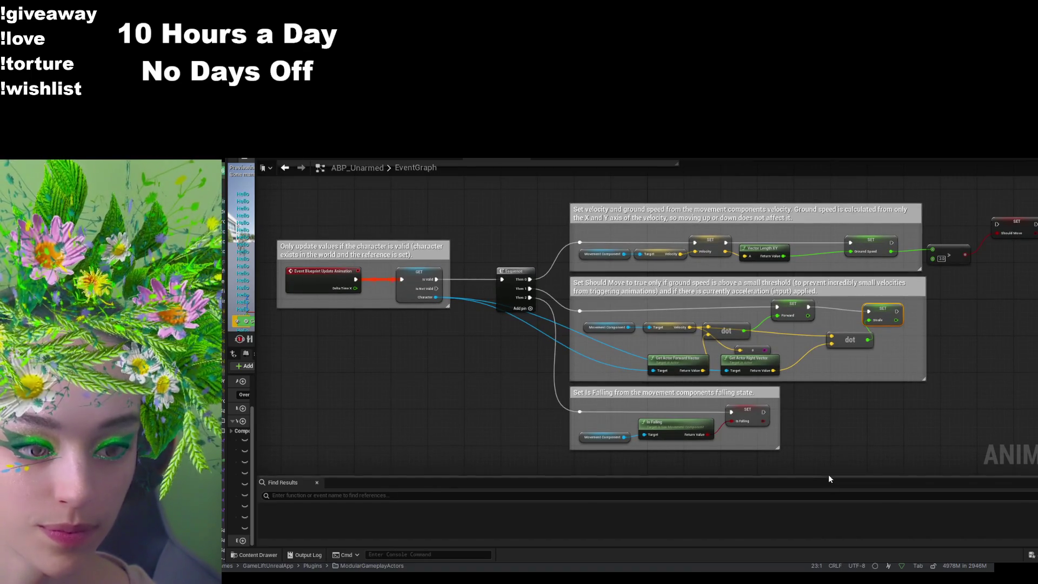
{"action": "mouse_move", "coordinate": [828, 476]}
{"action": "left_mouse_down"}
{"action": "mouse_move", "coordinate": [829, 526]}
{"action": "mouse_move", "coordinate": [815, 536]}
{"action": "left_mouse_up"}
{"action": "left_click_drag", "start_coordinate": [857, 441], "coordinate": [865, 485]}
- Zoom the graph and select the Forward and Strafe SET nodes
{"action": "scroll", "coordinate": [865, 484], "scroll_direction": "up", "scroll_amount": 1}
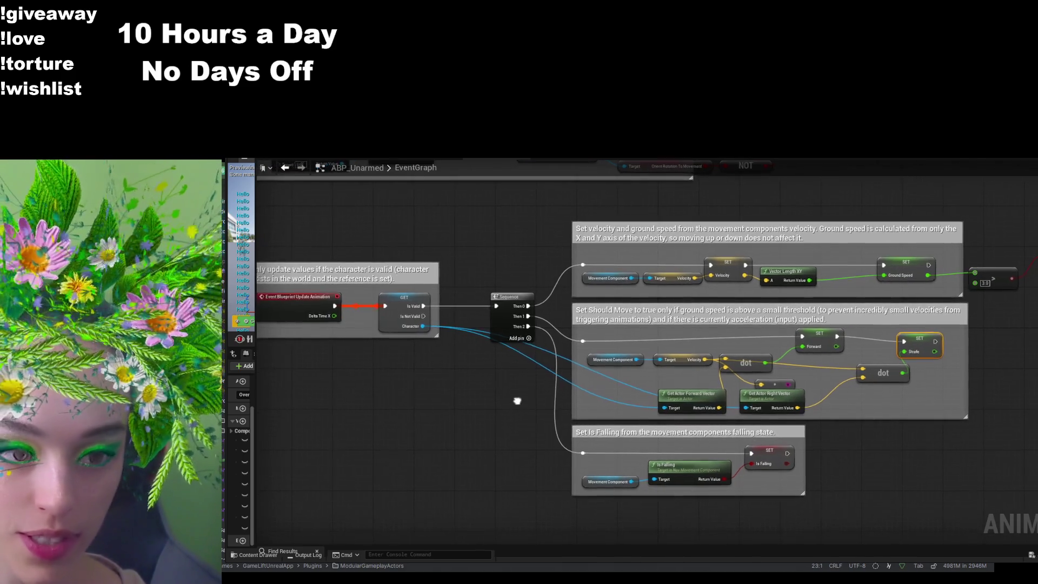
{"action": "scroll", "coordinate": [913, 370], "scroll_direction": "up", "scroll_amount": 2}
{"action": "scroll", "coordinate": [913, 370], "scroll_direction": "up", "scroll_amount": 2}
{"action": "left_click", "coordinate": [757, 318]}
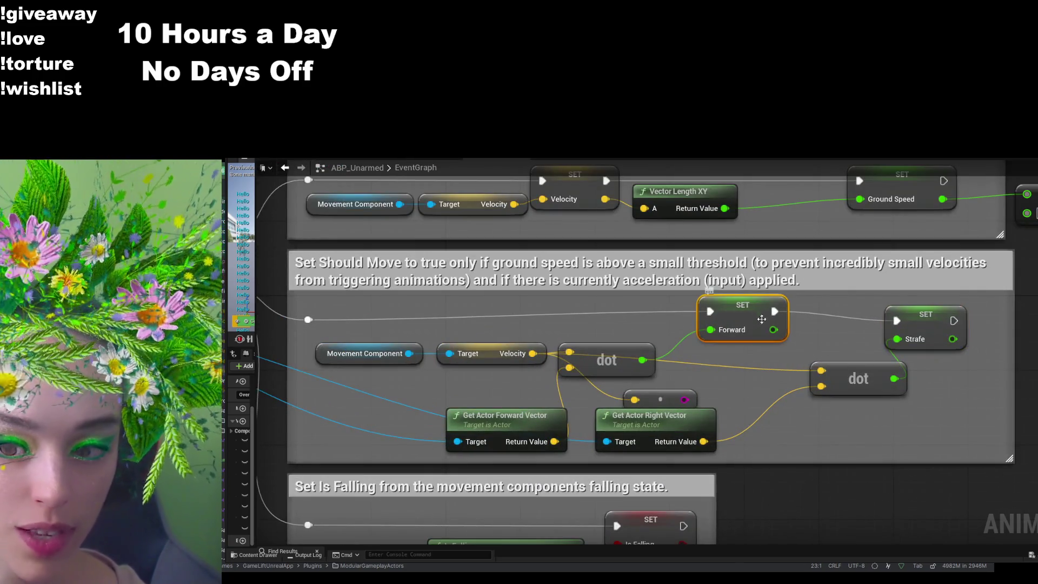
{"action": "left_click", "coordinate": [941, 327]}
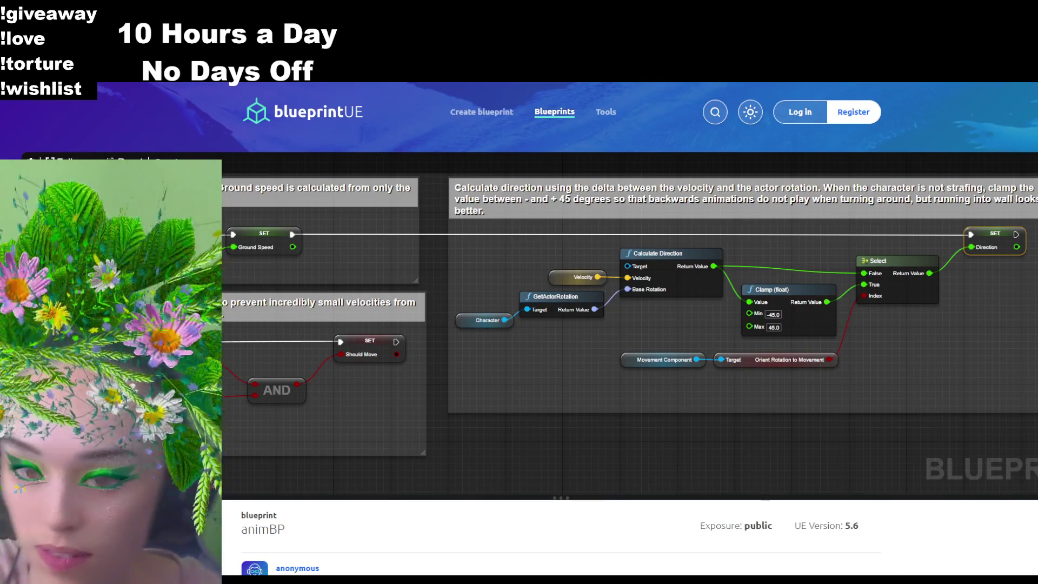
- Inspect the reference animBP's Should Move, Select and Direction SET sections, then return to Unreal
{"action": "mouse_move", "coordinate": [520, 376]}
{"action": "left_mouse_down"}
{"action": "mouse_move", "coordinate": [479, 390]}
{"action": "mouse_move", "coordinate": [383, 390]}
{"action": "mouse_move", "coordinate": [543, 345]}
{"action": "mouse_move", "coordinate": [491, 379]}
{"action": "left_mouse_up"}
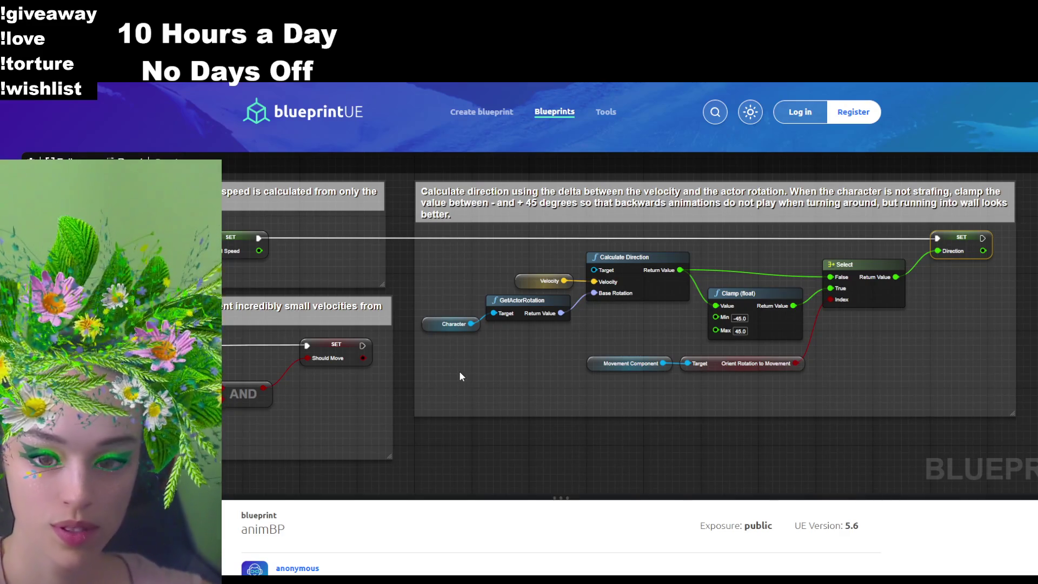
{"action": "mouse_move", "coordinate": [461, 372]}
{"action": "left_mouse_down"}
{"action": "mouse_move", "coordinate": [706, 390]}
{"action": "mouse_move", "coordinate": [847, 334]}
{"action": "mouse_move", "coordinate": [831, 209]}
{"action": "mouse_move", "coordinate": [817, 328]}
{"action": "mouse_move", "coordinate": [1035, 404]}
{"action": "mouse_move", "coordinate": [932, 439]}
{"action": "mouse_move", "coordinate": [666, 381]}
{"action": "left_mouse_up"}
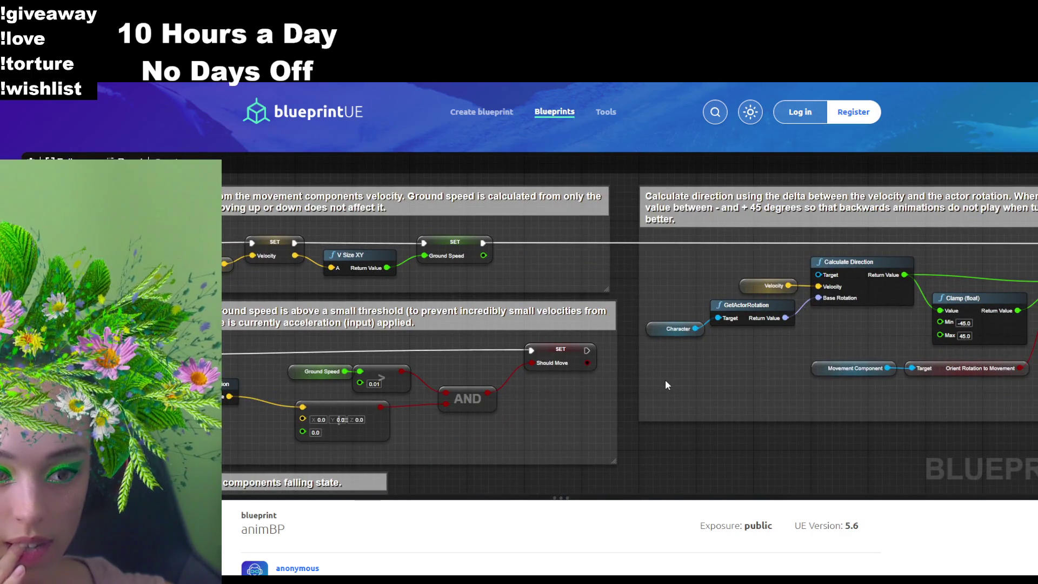
{"action": "left_click_drag", "start_coordinate": [664, 378], "coordinate": [507, 381]}
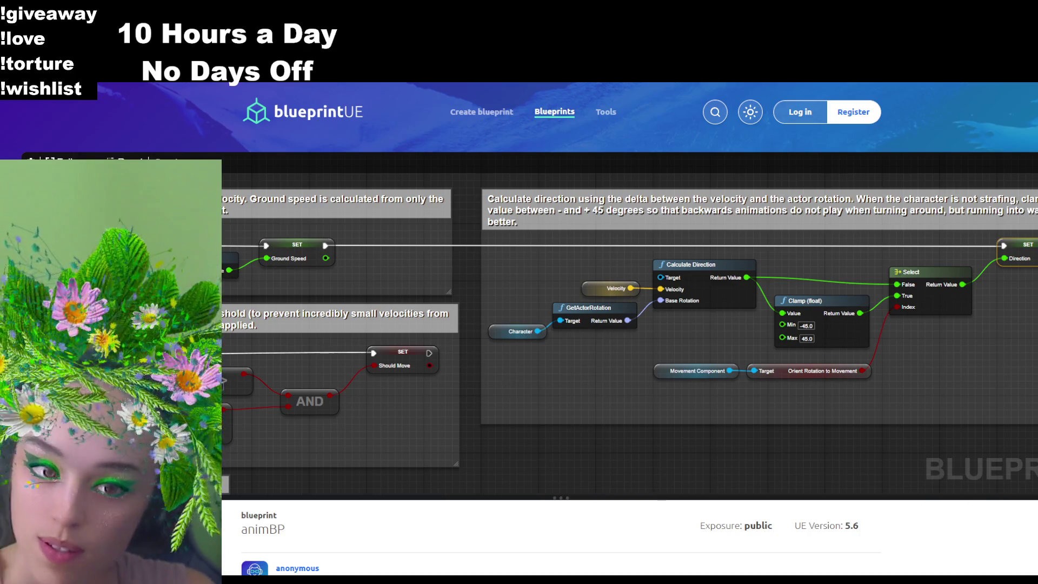
{"action": "key", "text": "alt+Tab"}
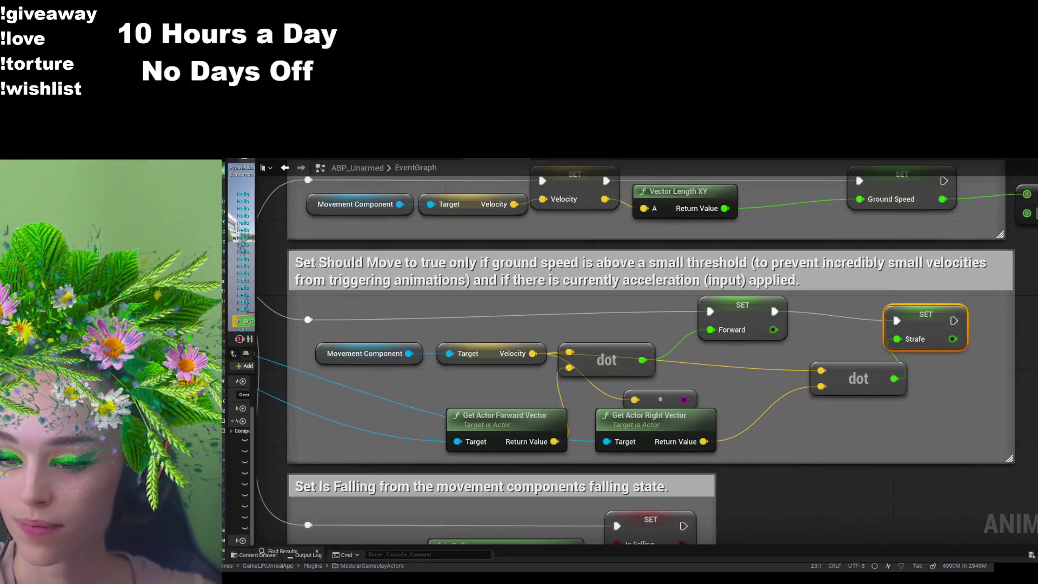
{"action": "mouse_move", "coordinate": [727, 375]}
{"action": "left_mouse_down"}
{"action": "mouse_move", "coordinate": [773, 359]}
{"action": "mouse_move", "coordinate": [715, 401]}
{"action": "left_mouse_up"}
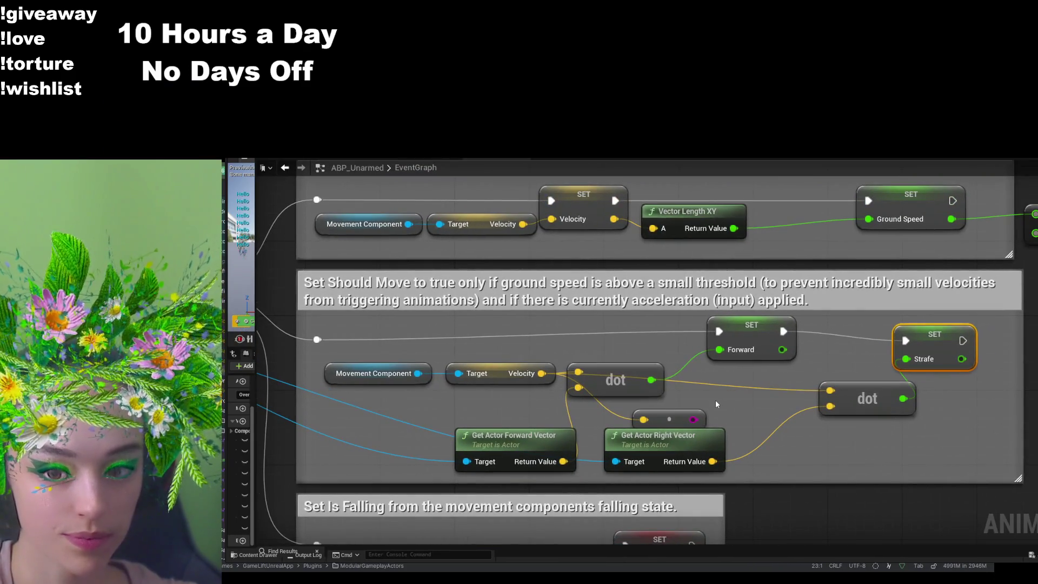
{"action": "scroll", "coordinate": [715, 400], "scroll_direction": "down", "scroll_amount": 5}
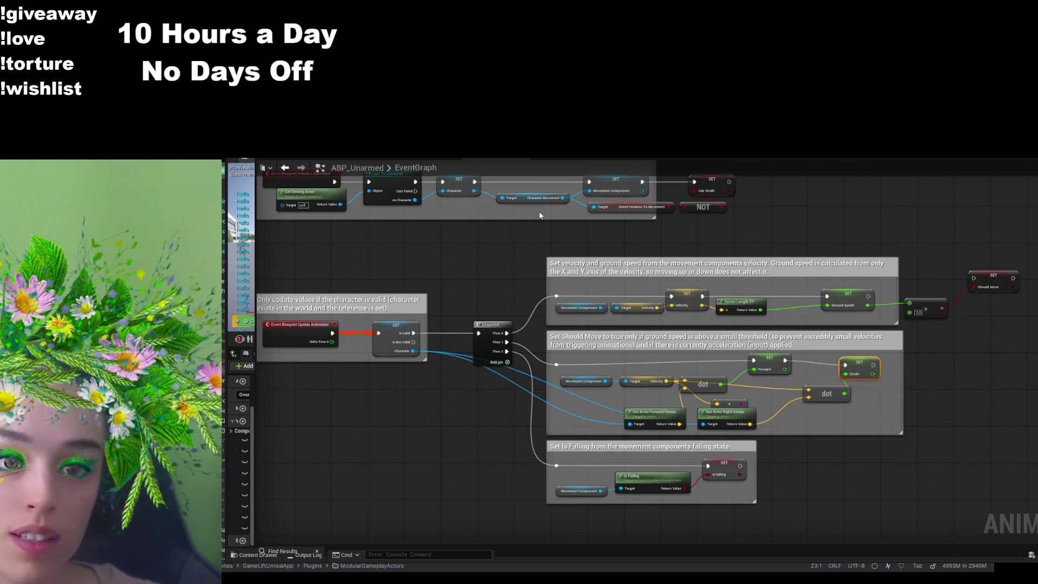
{"action": "left_click", "coordinate": [538, 161]}
{"action": "left_click_drag", "start_coordinate": [456, 339], "coordinate": [555, 345]}
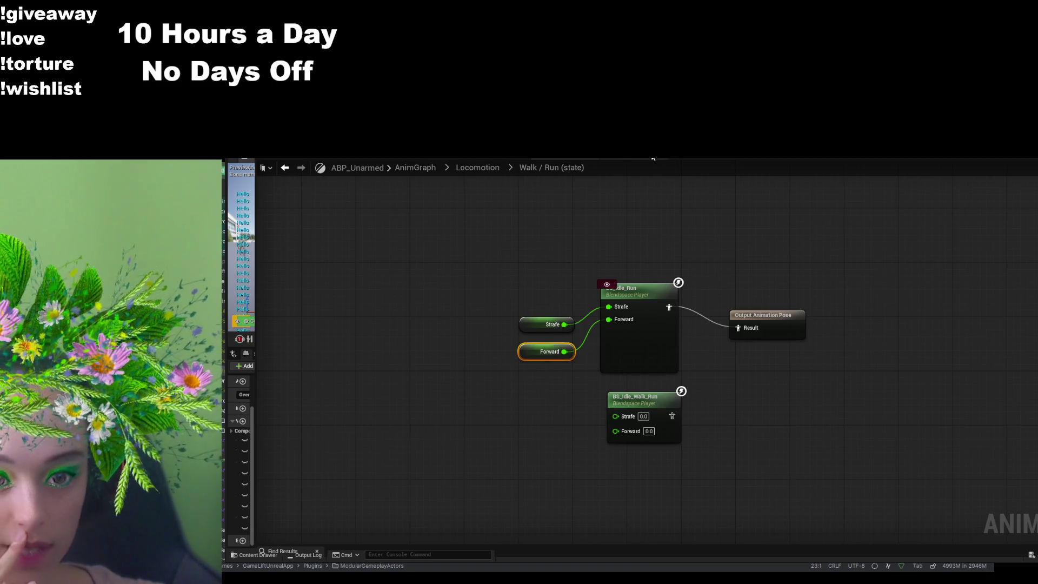
{"action": "left_click", "coordinate": [747, 158]}
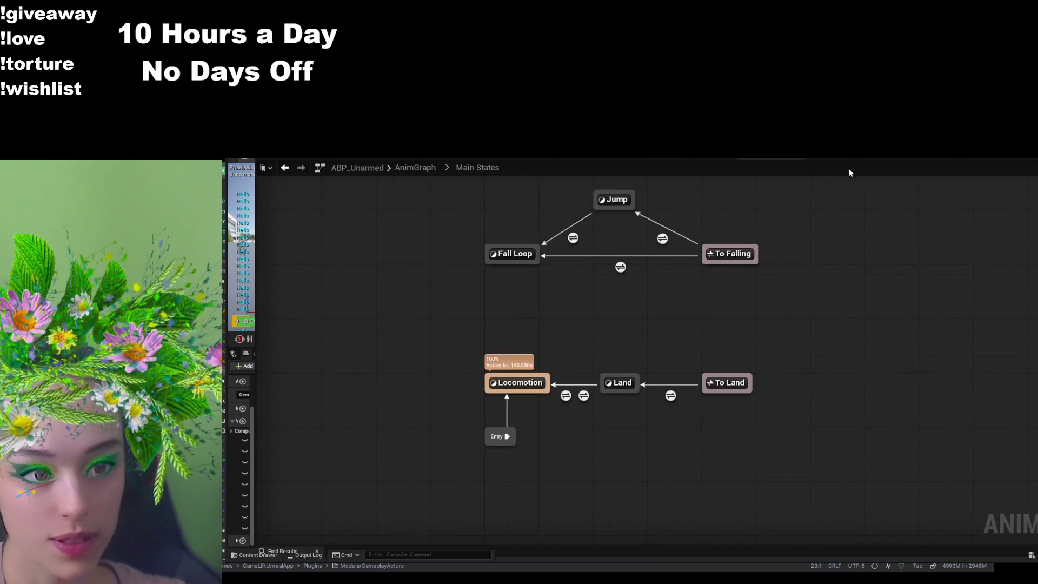
{"action": "left_click", "coordinate": [433, 165]}
{"action": "left_click", "coordinate": [434, 160]}
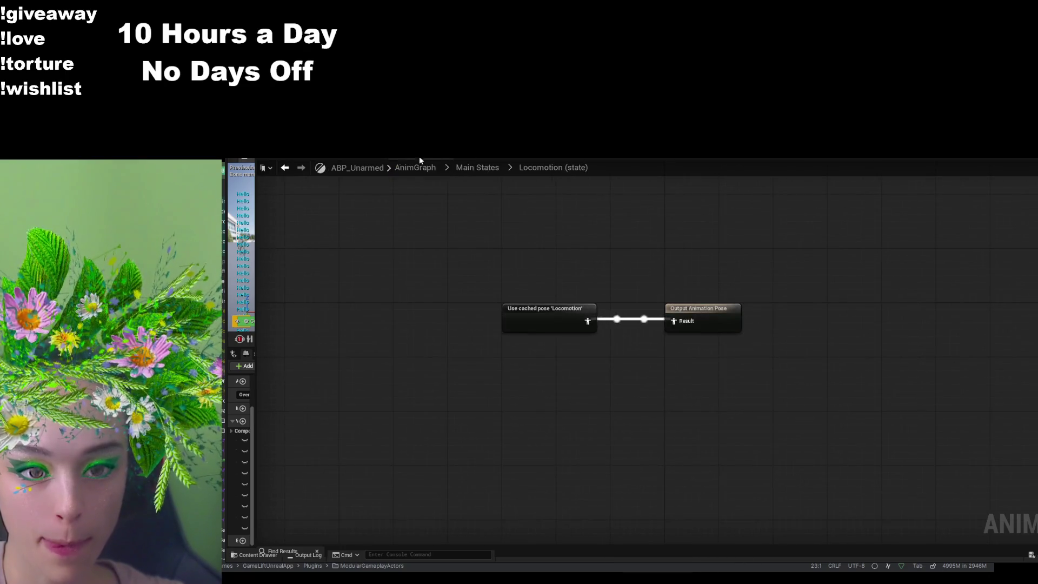
{"action": "left_click", "coordinate": [335, 157]}
{"action": "left_click", "coordinate": [476, 159]}
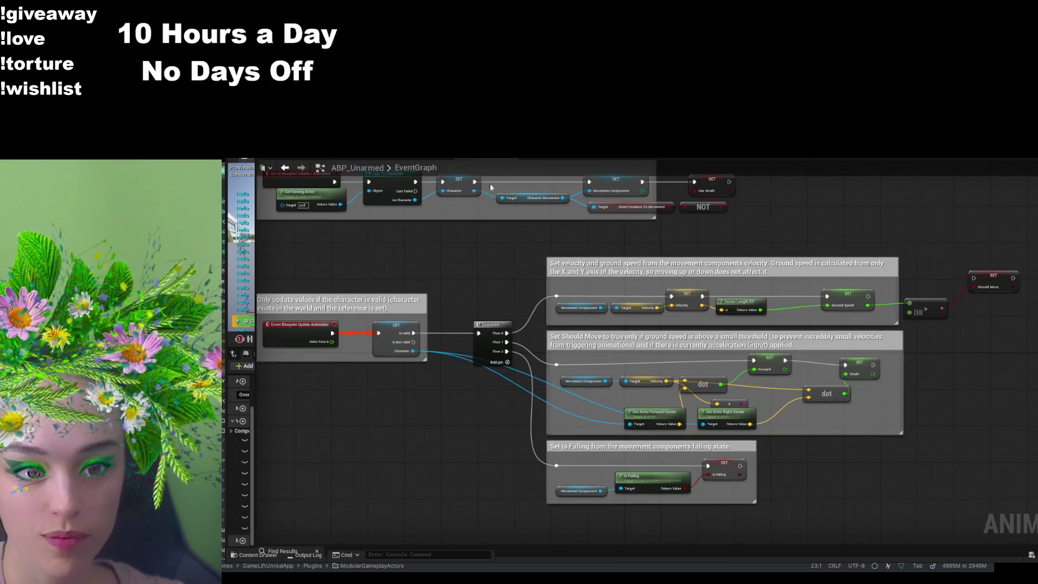
{"action": "left_click_drag", "start_coordinate": [424, 385], "coordinate": [484, 377]}
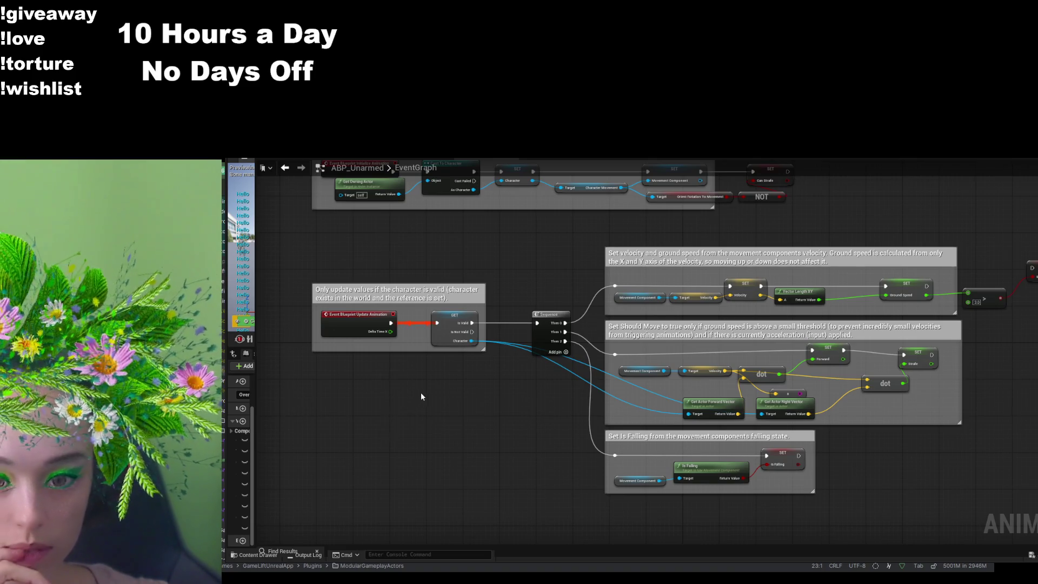
{"action": "scroll", "coordinate": [407, 424], "scroll_direction": "up", "scroll_amount": 2}
{"action": "left_click_drag", "start_coordinate": [644, 365], "coordinate": [544, 282]}
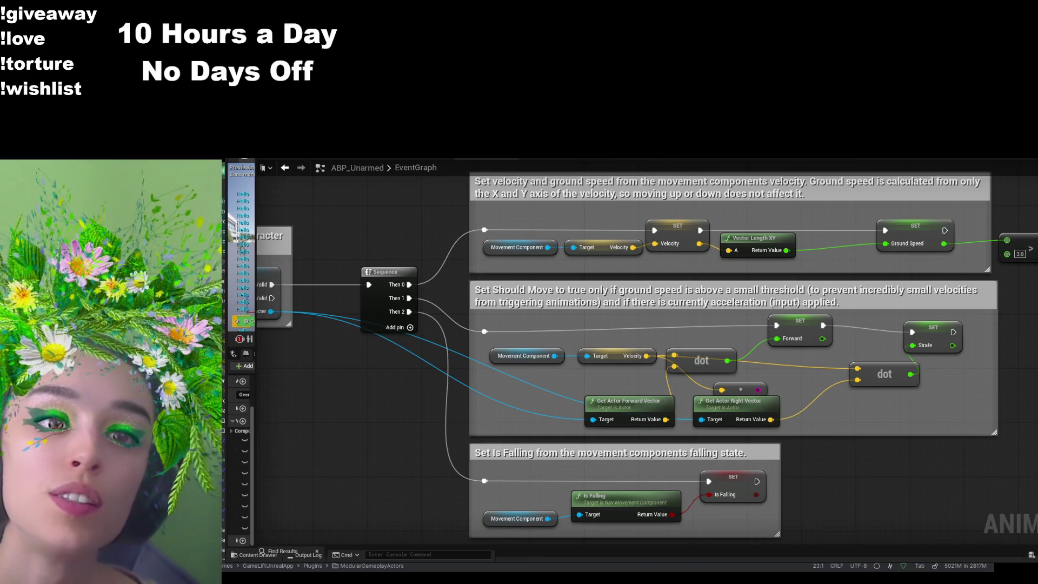
- Switch to the BS_Idle_Run blend space editor
{"action": "key", "text": "ctrl+Tab"}
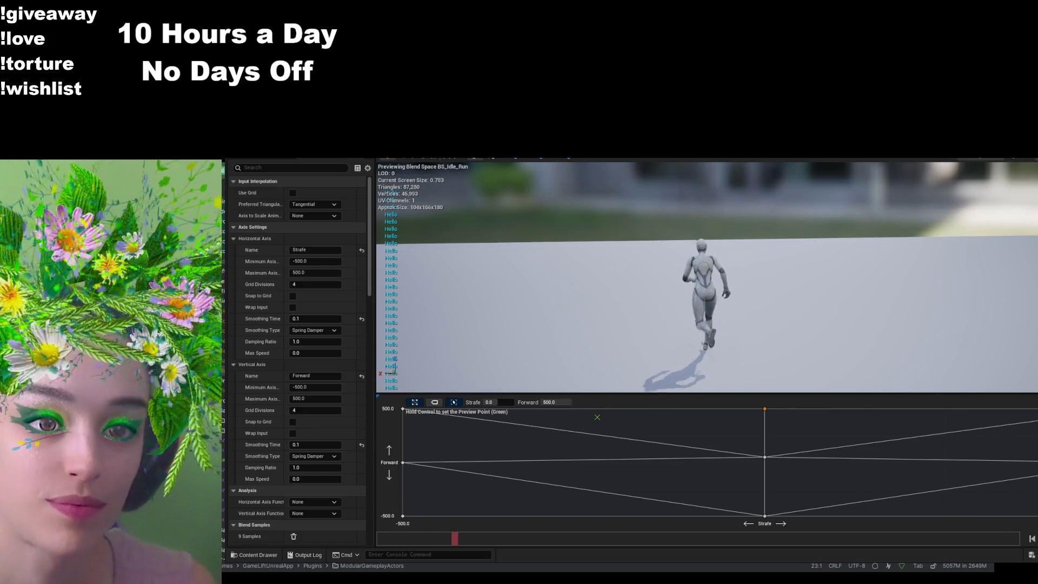
- Switch back to the ABP_Unarmed animation blueprint's EventGraph
{"action": "key", "text": "ctrl+Tab"}
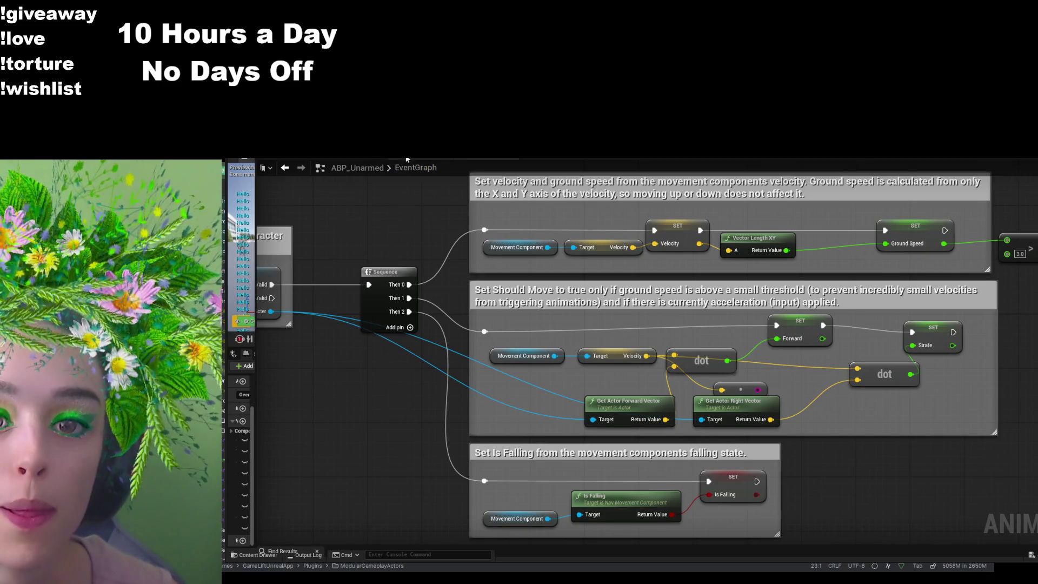
{"action": "left_click", "coordinate": [568, 157]}
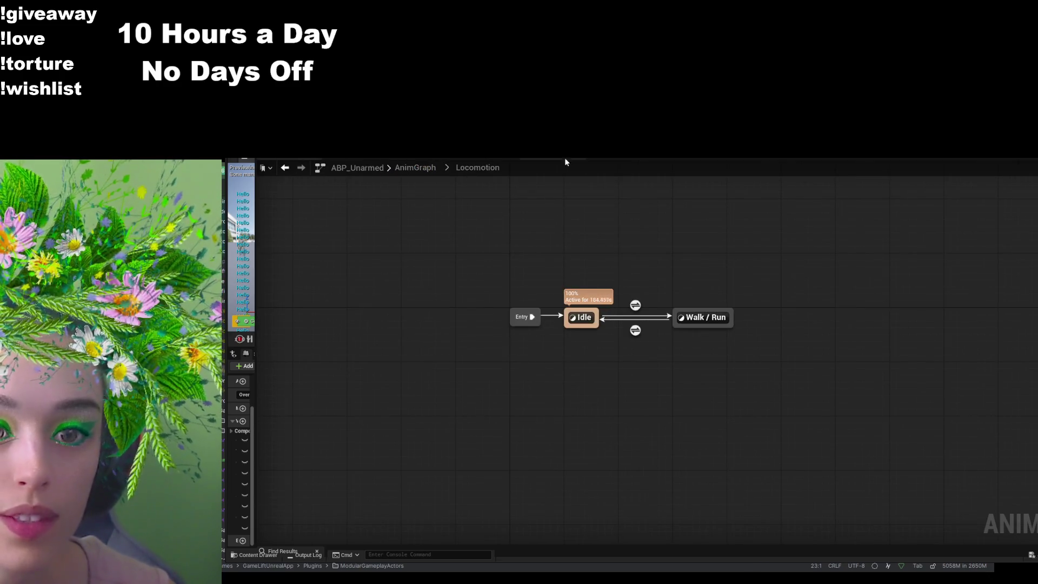
{"action": "left_click", "coordinate": [681, 158]}
{"action": "left_click", "coordinate": [750, 159]}
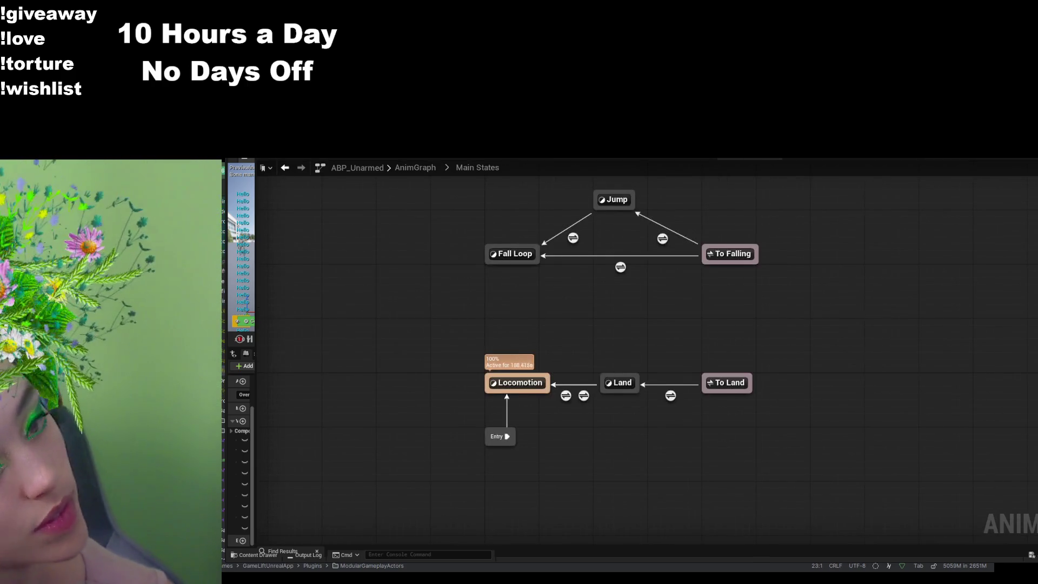
{"action": "left_click", "coordinate": [415, 168]}
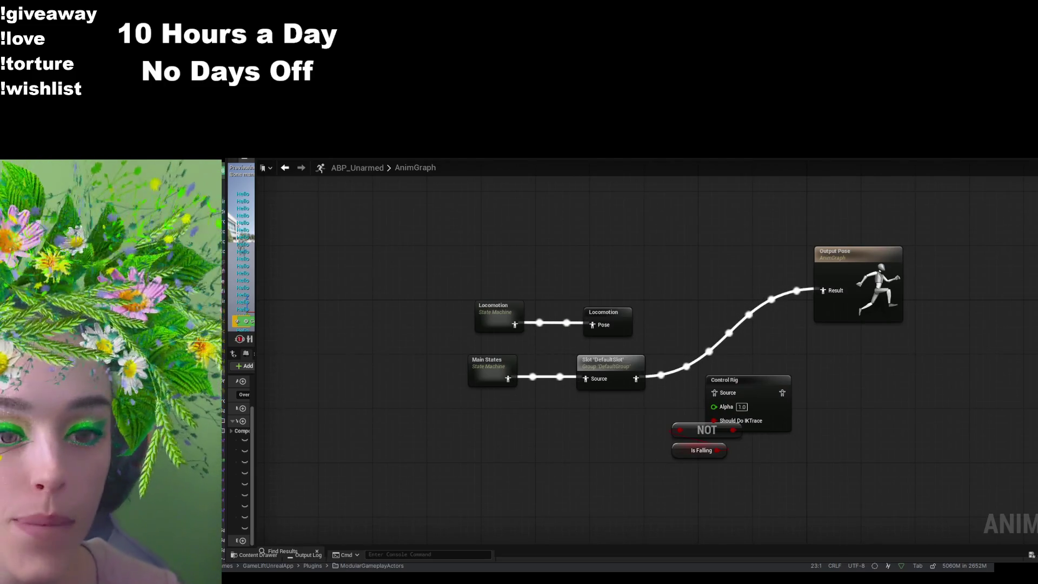
{"action": "left_click", "coordinate": [508, 342]}
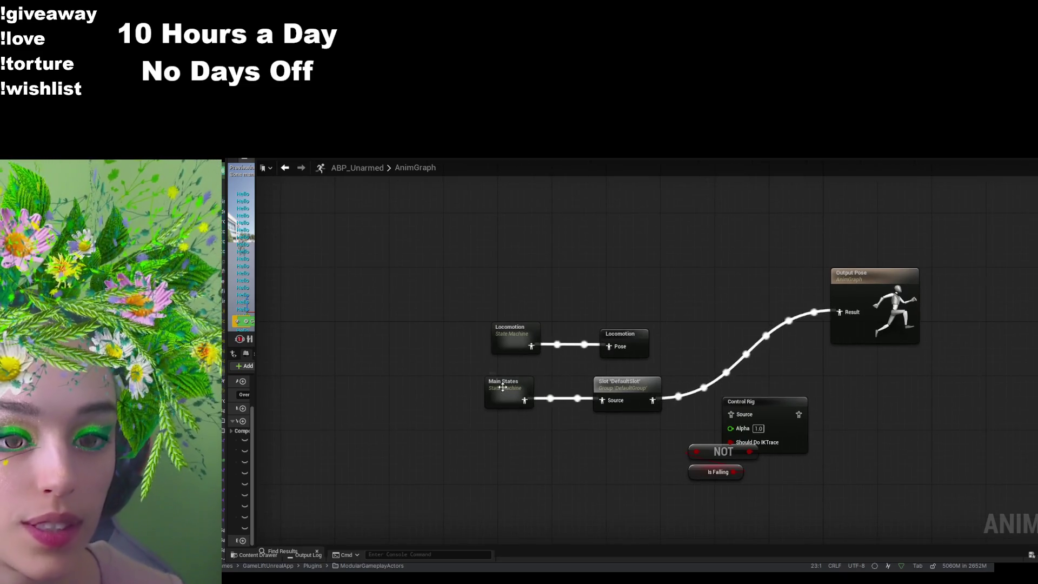
{"action": "double_click", "coordinate": [508, 342]}
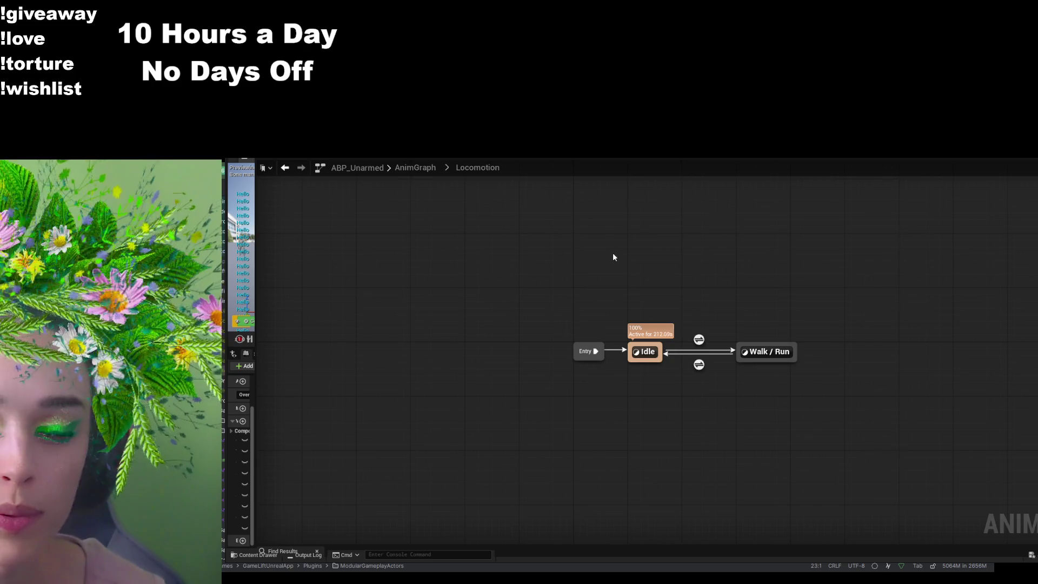
{"action": "left_click_drag", "start_coordinate": [714, 274], "coordinate": [654, 292]}
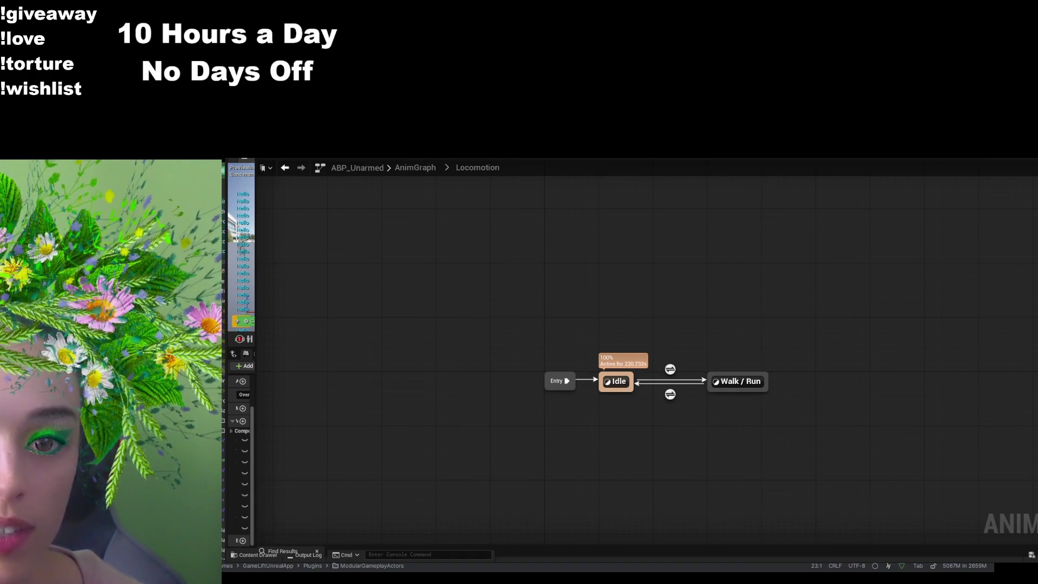
- Review the EventGraph's velocity, Ground Speed and Is Falling blocks, then go to BS_Idle_Run
{"action": "left_click", "coordinate": [501, 158]}
{"action": "scroll", "coordinate": [436, 371], "scroll_direction": "down", "scroll_amount": 3}
{"action": "left_click_drag", "start_coordinate": [436, 371], "coordinate": [535, 420]}
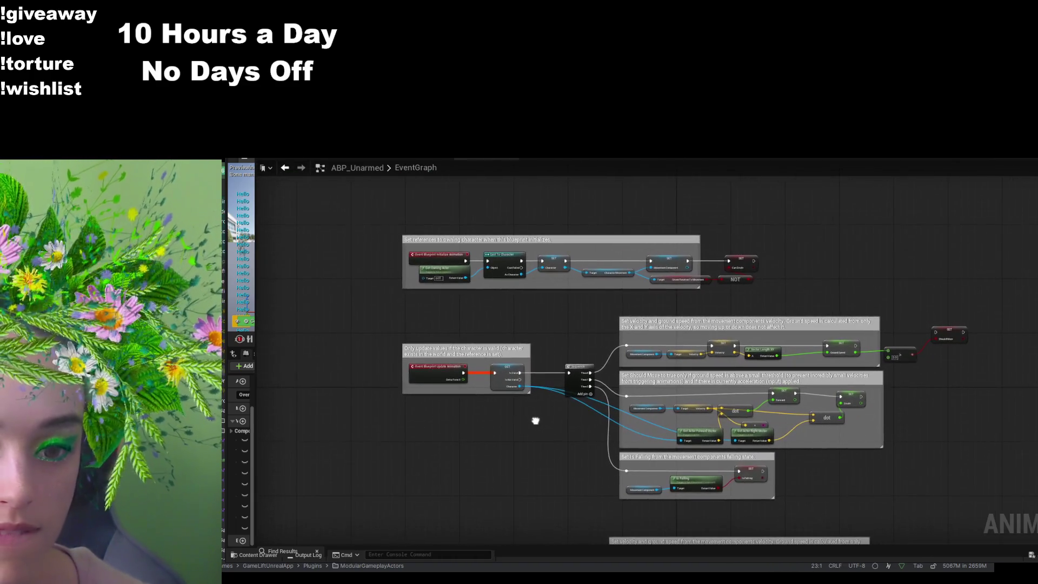
{"action": "scroll", "coordinate": [509, 313], "scroll_direction": "up", "scroll_amount": 3}
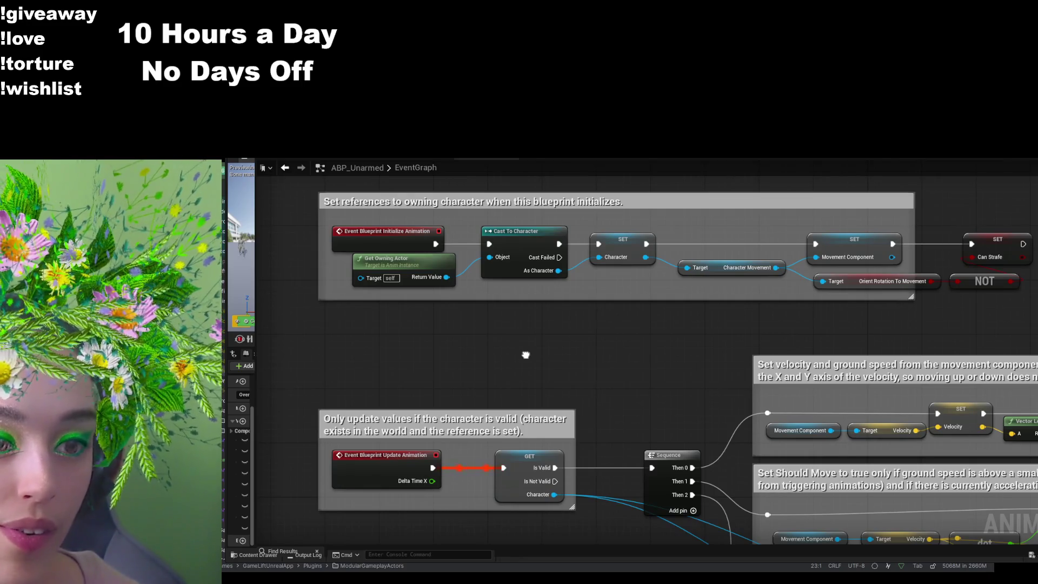
{"action": "left_click_drag", "start_coordinate": [526, 355], "coordinate": [549, 242]}
{"action": "mouse_move", "coordinate": [655, 258]}
{"action": "left_mouse_down"}
{"action": "mouse_move", "coordinate": [503, 271]}
{"action": "mouse_move", "coordinate": [451, 287]}
{"action": "mouse_move", "coordinate": [352, 285]}
{"action": "mouse_move", "coordinate": [308, 266]}
{"action": "mouse_move", "coordinate": [625, 274]}
{"action": "mouse_move", "coordinate": [457, 322]}
{"action": "mouse_move", "coordinate": [360, 307]}
{"action": "left_mouse_up"}
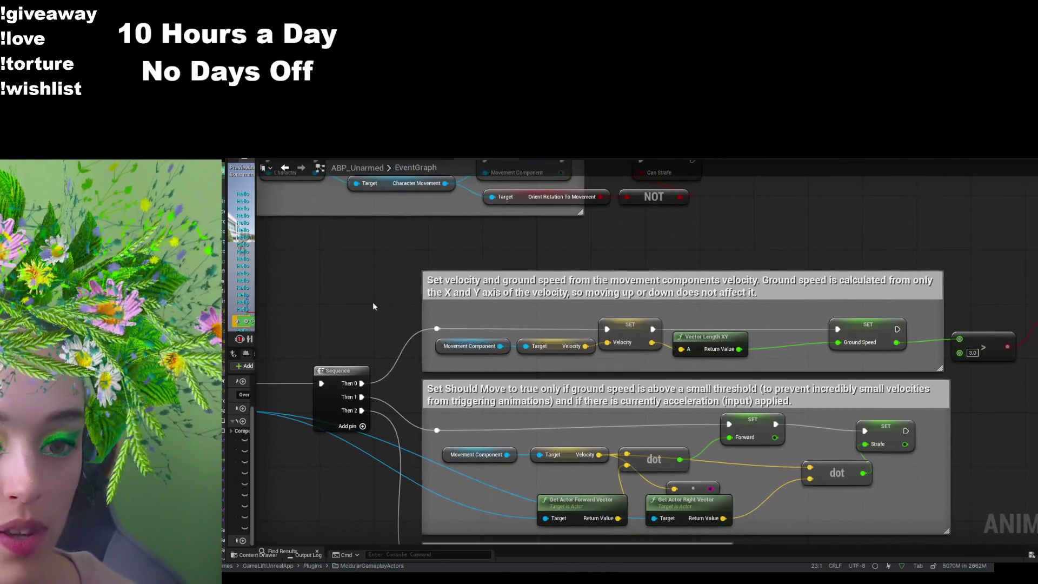
{"action": "left_click_drag", "start_coordinate": [1020, 341], "coordinate": [974, 355]}
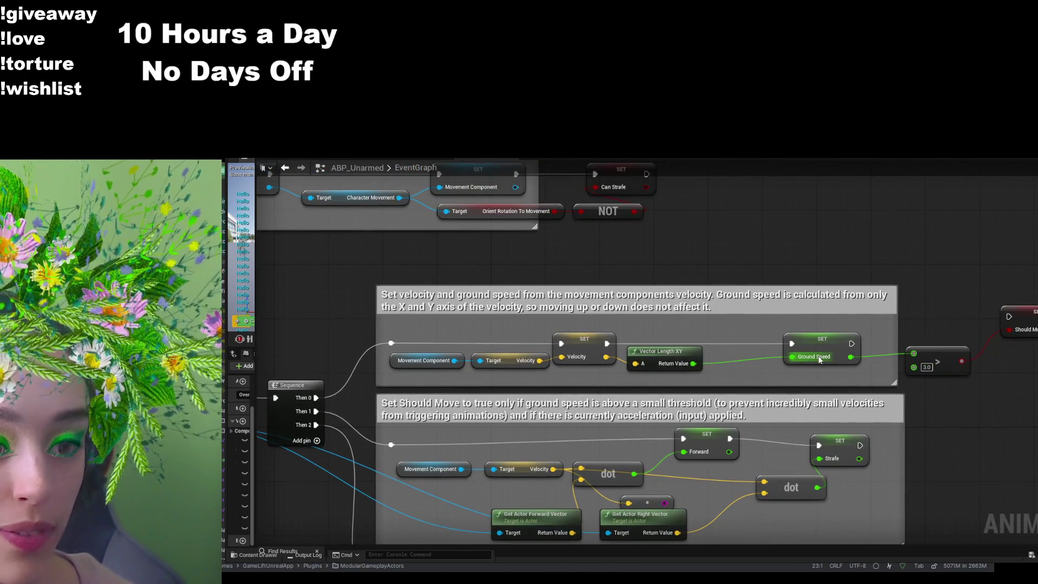
{"action": "left_click_drag", "start_coordinate": [934, 431], "coordinate": [966, 303]}
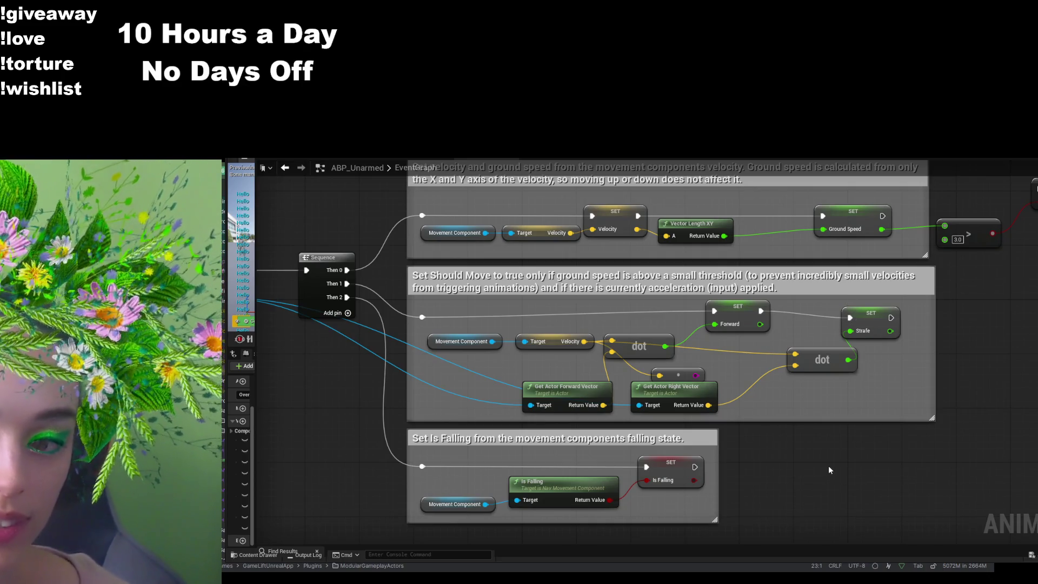
{"action": "key", "text": "alt+Tab"}
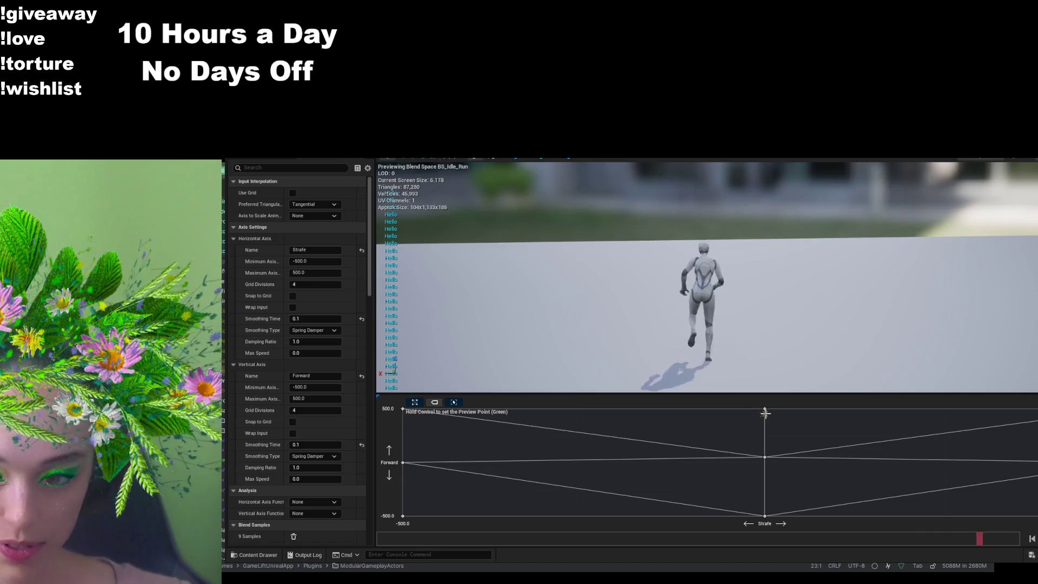
- Drag the preview point across the BS_Idle_Run grid, then return to the ABP_Unarmed EventGraph
{"action": "mouse_move", "coordinate": [768, 412]}
{"action": "left_mouse_down"}
{"action": "mouse_move", "coordinate": [650, 459]}
{"action": "mouse_move", "coordinate": [754, 429]}
{"action": "mouse_move", "coordinate": [403, 440]}
{"action": "left_mouse_up"}
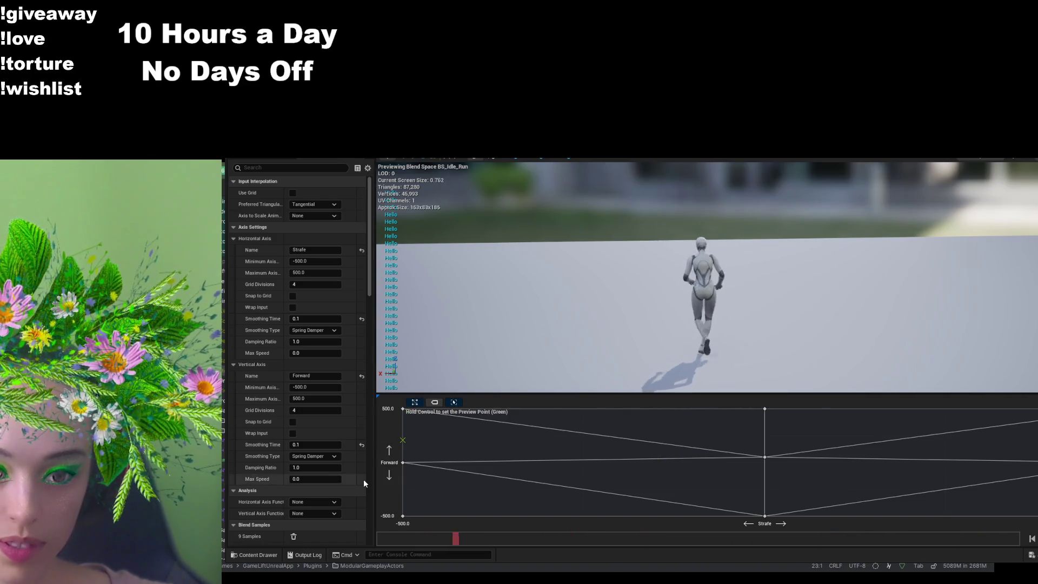
{"action": "mouse_move", "coordinate": [725, 505]}
{"action": "left_mouse_down"}
{"action": "mouse_move", "coordinate": [806, 518]}
{"action": "mouse_move", "coordinate": [764, 456]}
{"action": "mouse_move", "coordinate": [764, 410]}
{"action": "mouse_move", "coordinate": [868, 409]}
{"action": "left_mouse_up"}
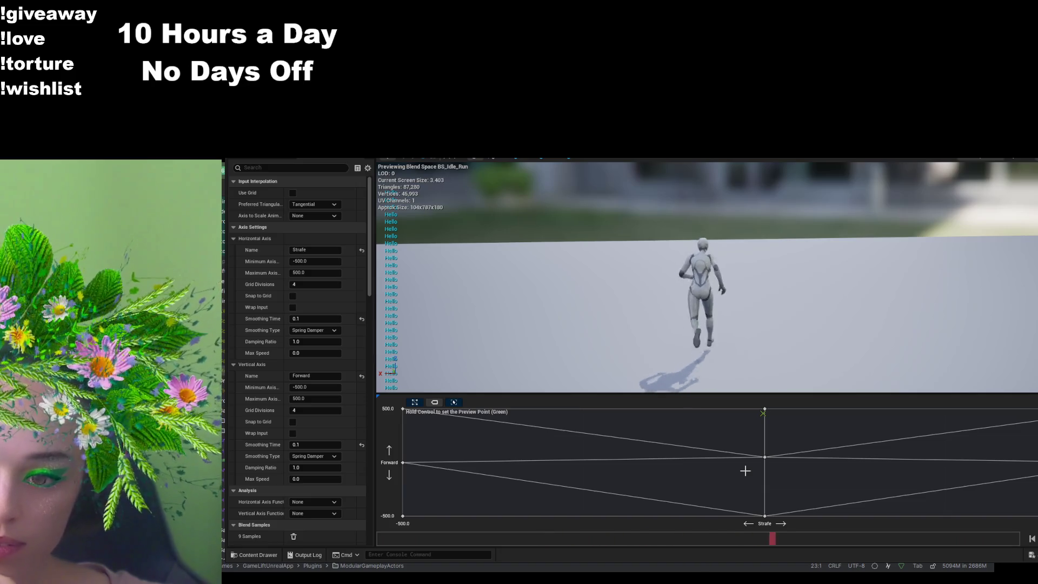
{"action": "left_click", "coordinate": [445, 158]}
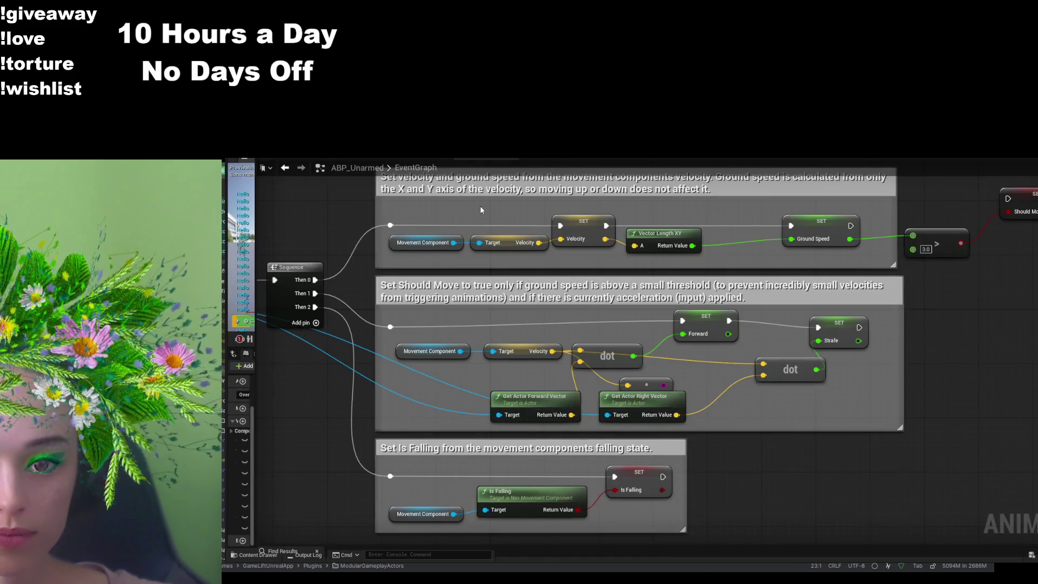
- Move the BS_Idle_Walk_Run player to the top right of the Walk / Run state graph
{"action": "left_click", "coordinate": [354, 159]}
{"action": "left_click", "coordinate": [460, 157]}
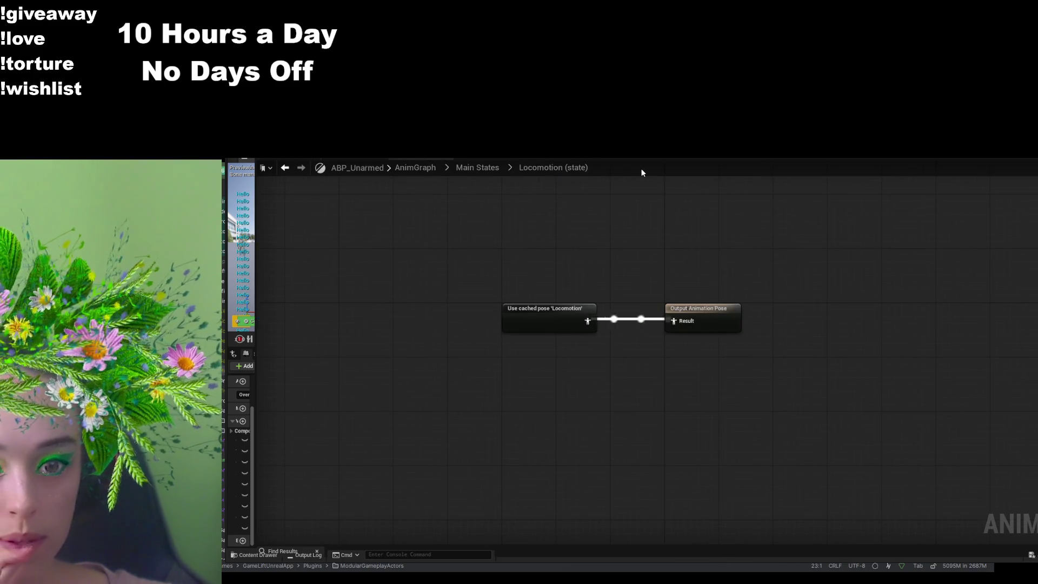
{"action": "left_click", "coordinate": [676, 155]}
{"action": "left_click_drag", "start_coordinate": [623, 225], "coordinate": [746, 232]}
{"action": "mouse_move", "coordinate": [659, 401]}
{"action": "left_mouse_down"}
{"action": "mouse_move", "coordinate": [793, 494]}
{"action": "mouse_move", "coordinate": [773, 211]}
{"action": "mouse_move", "coordinate": [786, 197]}
{"action": "left_mouse_up"}
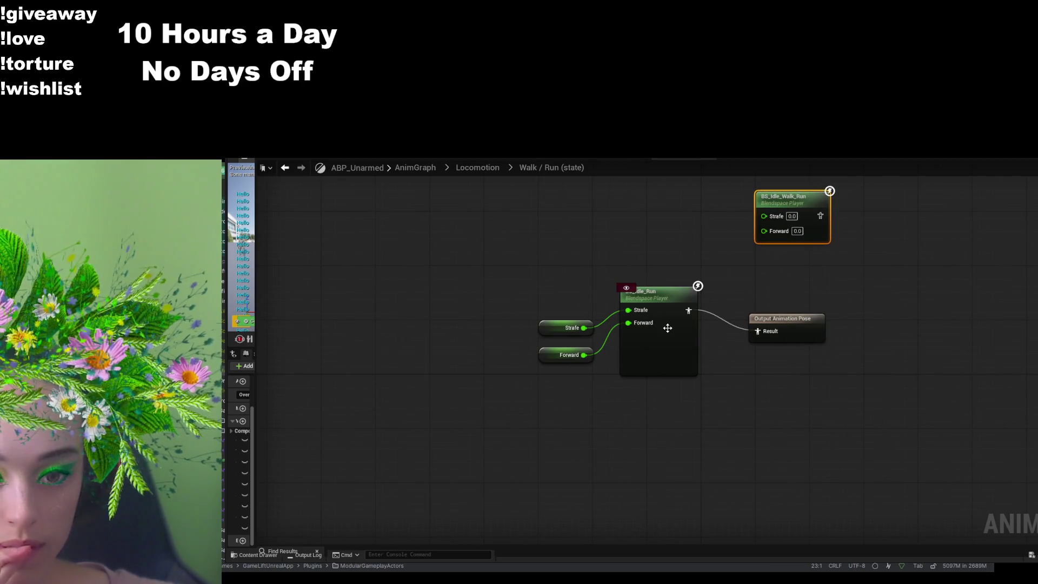
{"action": "left_click_drag", "start_coordinate": [688, 366], "coordinate": [680, 423]}
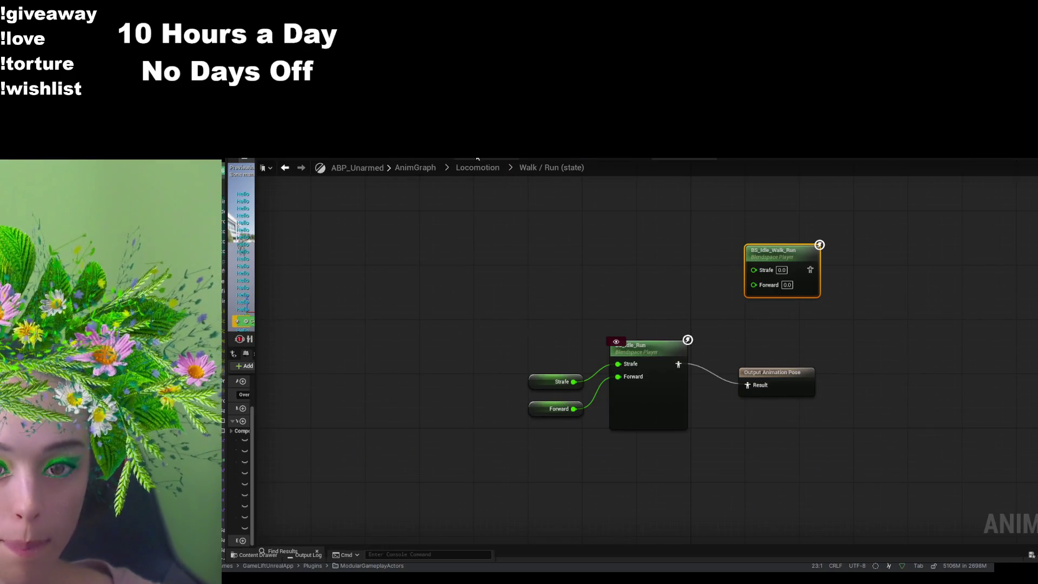
{"action": "left_click", "coordinate": [478, 158]}
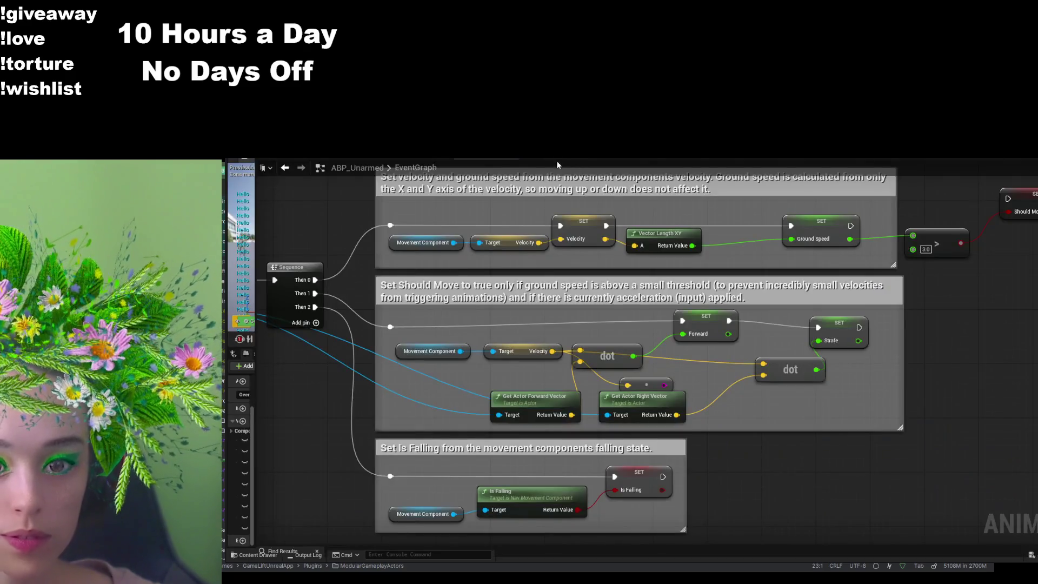
- Paste a Ground Speed getter into the Walk / Run state graph and open the blendspace player's asset
{"action": "left_click", "coordinate": [554, 159]}
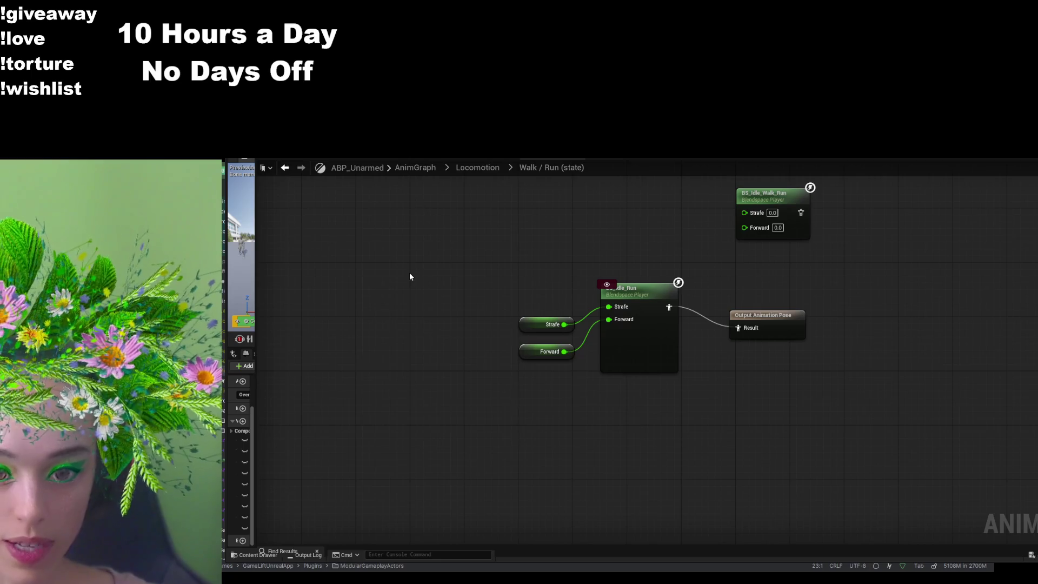
{"action": "key", "text": "ctrl+v"}
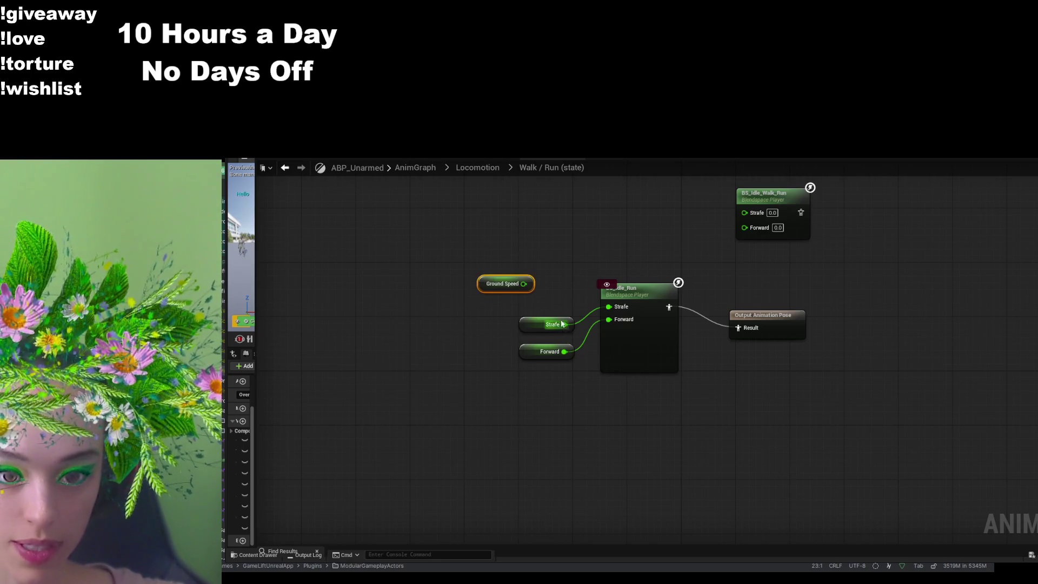
{"action": "left_click", "coordinate": [519, 242]}
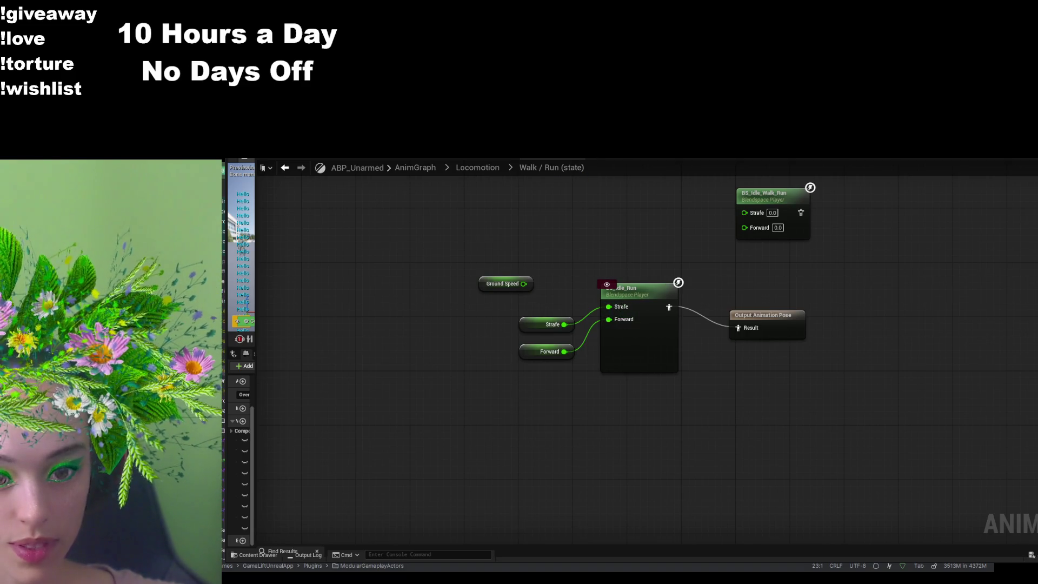
{"action": "double_click", "coordinate": [639, 288]}
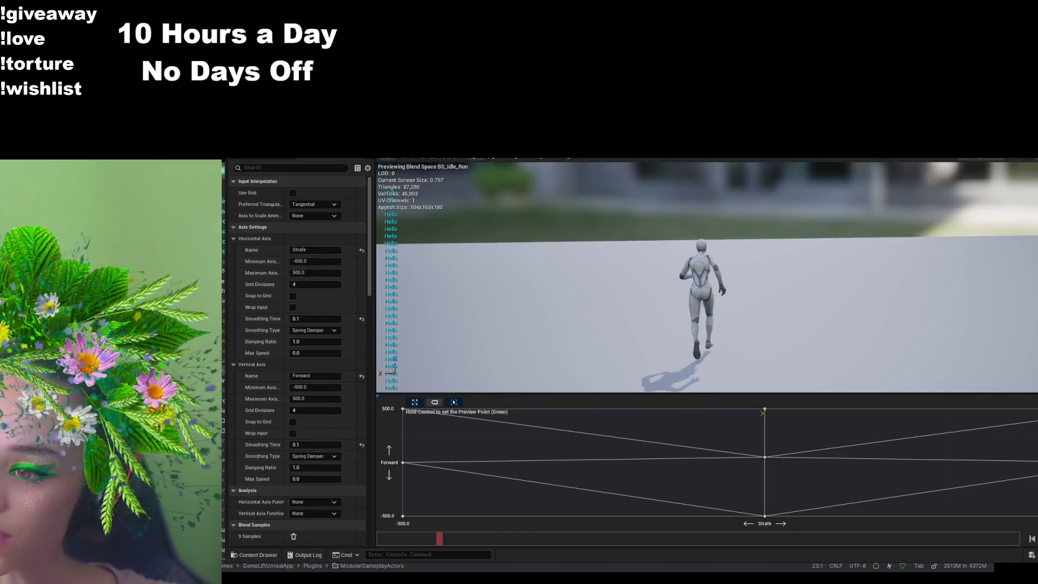
- Rename BS_Idle_Run's vertical axis to GroundSpeed and horizontal axis to Direction
{"action": "left_click", "coordinate": [300, 376]}
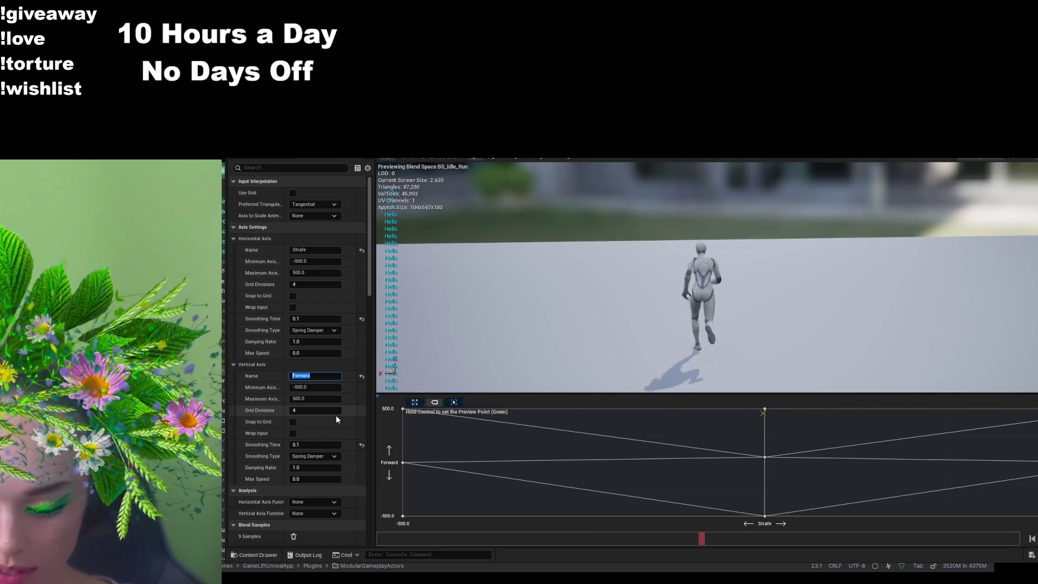
{"action": "type", "text": "GroundSpeed"}
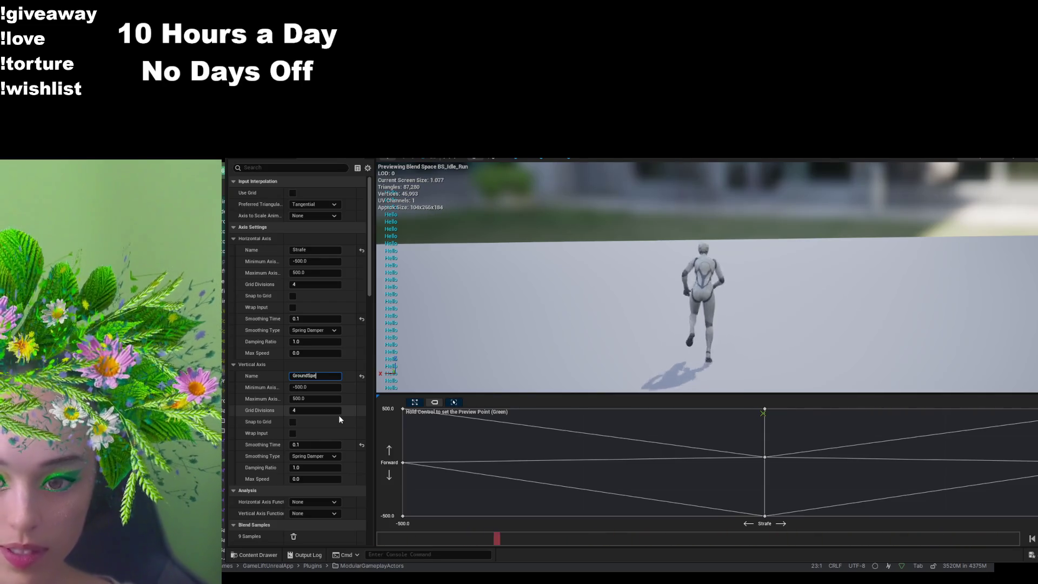
{"action": "left_click", "coordinate": [305, 249]}
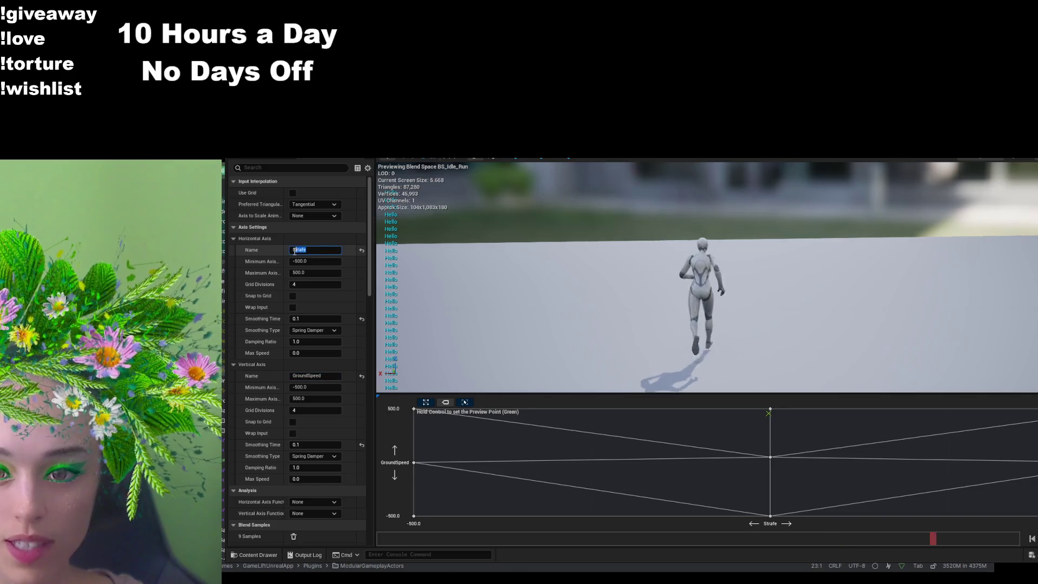
{"action": "type", "text": "Direction"}
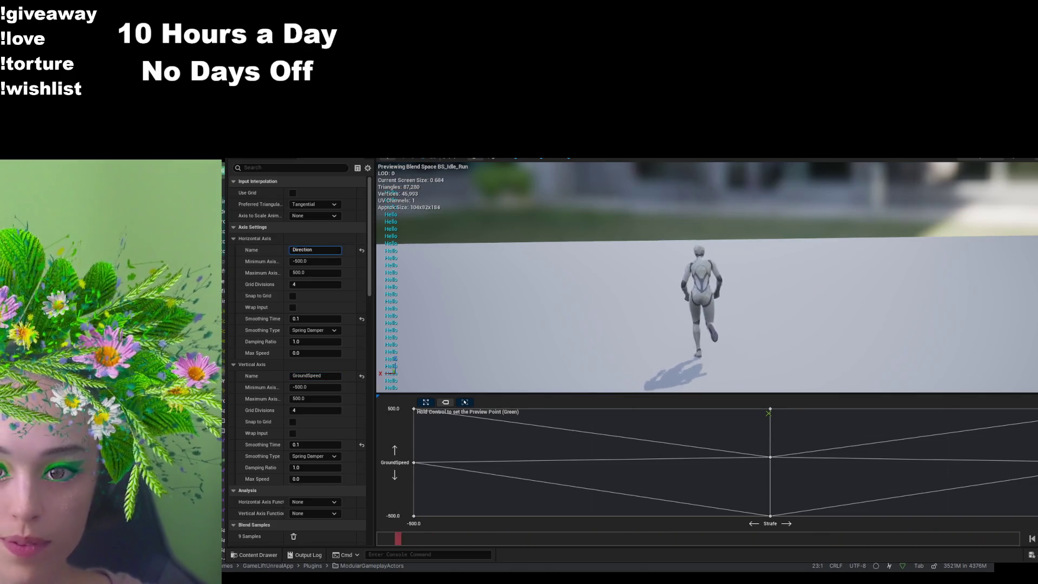
{"action": "key", "text": "Return"}
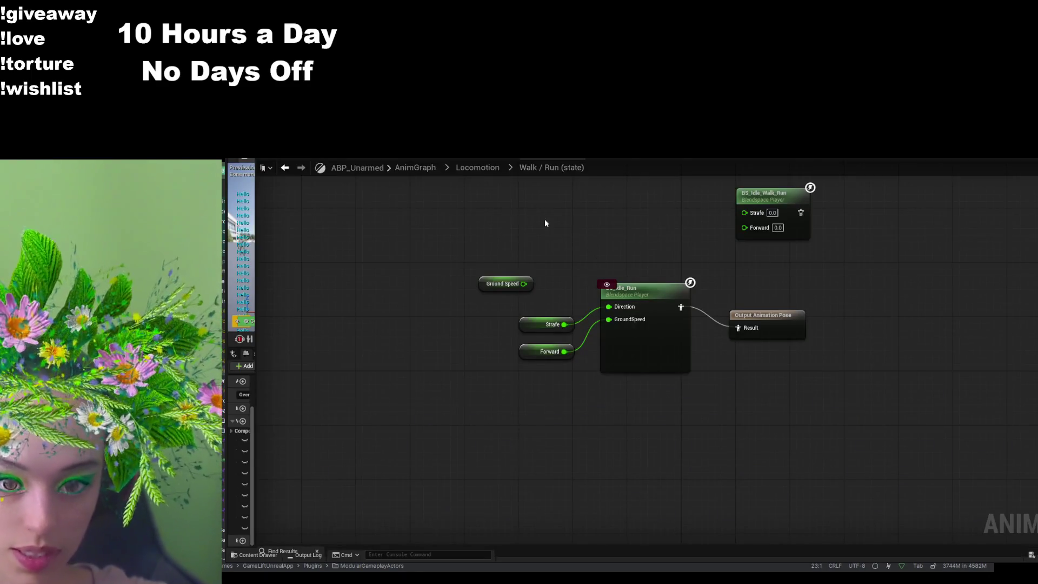
- Break the Strafe and Forward wires on the blendspace player and move those nodes aside
{"action": "key", "text": "ctrl+space"}
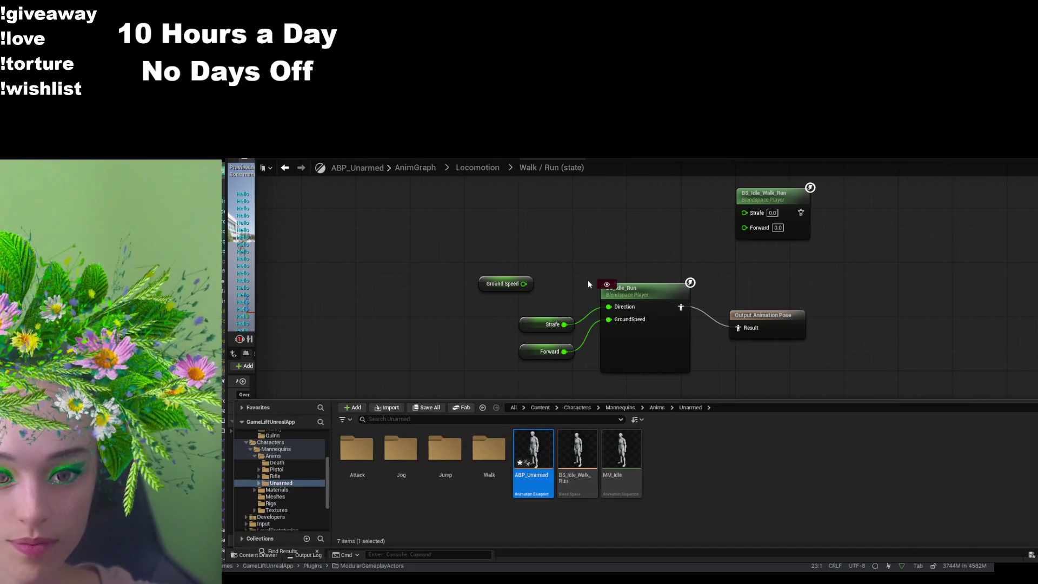
{"action": "left_click", "coordinate": [467, 351]}
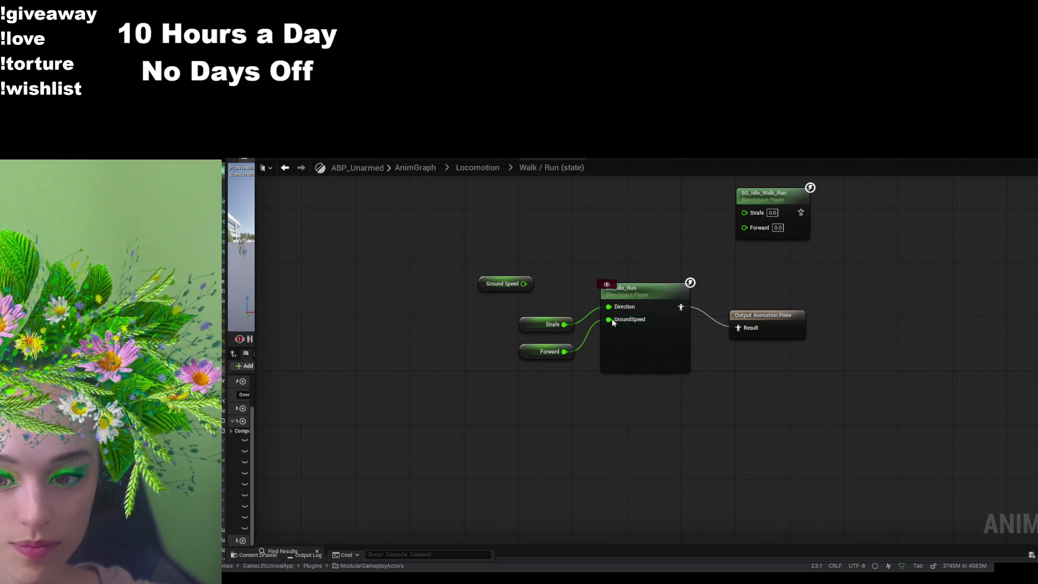
{"action": "left_click", "coordinate": [635, 345]}
{"action": "left_click", "coordinate": [609, 320], "text": "alt"}
{"action": "left_click", "coordinate": [609, 307], "text": "alt"}
{"action": "left_click_drag", "start_coordinate": [503, 309], "coordinate": [581, 384]}
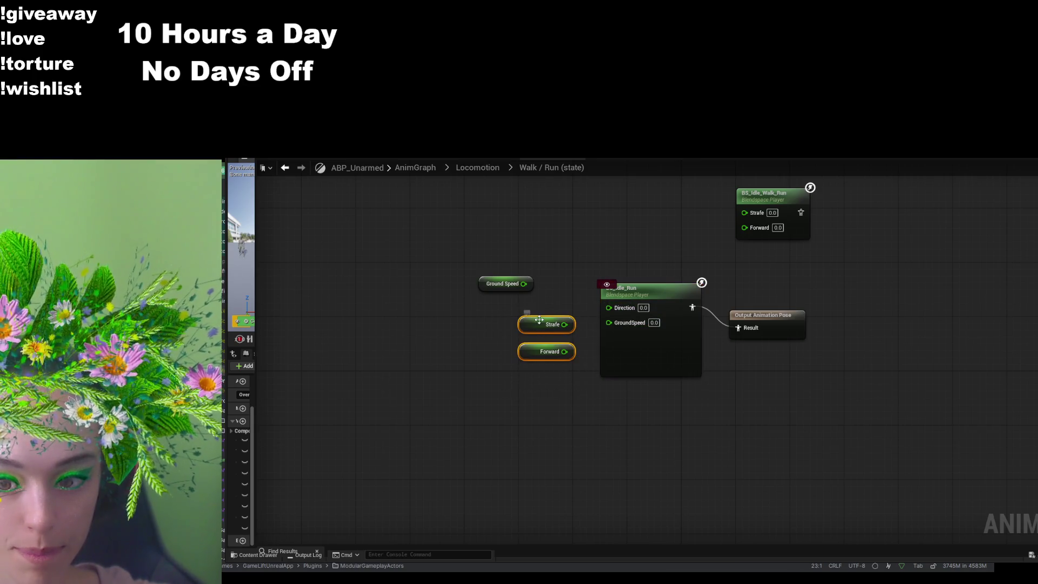
{"action": "left_click_drag", "start_coordinate": [543, 324], "coordinate": [435, 365]}
- Wire Ground Speed into the GroundSpeed input and reopen BS_Idle_Run
{"action": "left_click", "coordinate": [553, 317]}
{"action": "left_click_drag", "start_coordinate": [505, 283], "coordinate": [512, 352]}
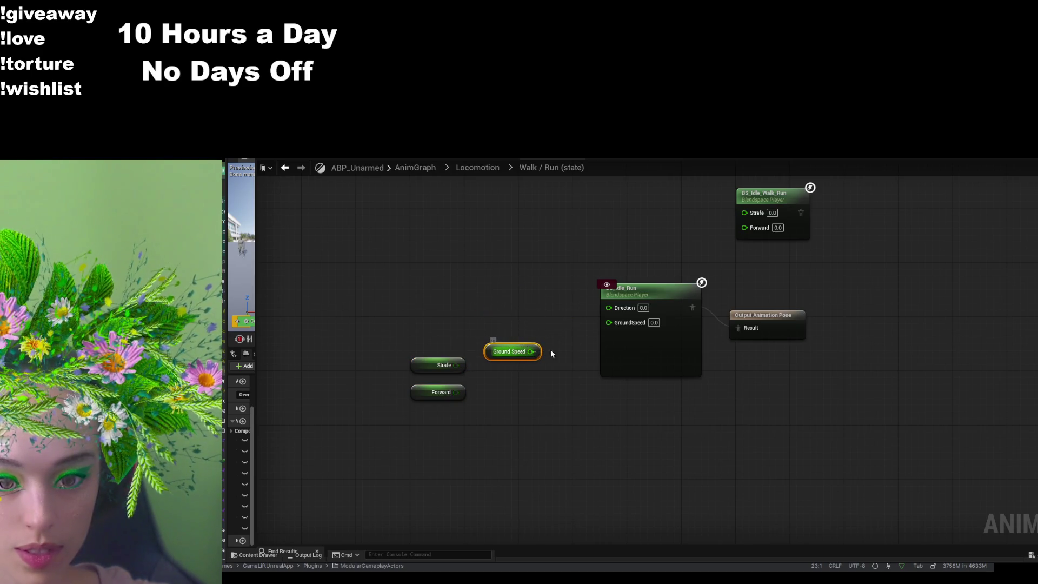
{"action": "left_click_drag", "start_coordinate": [609, 328], "coordinate": [608, 323]}
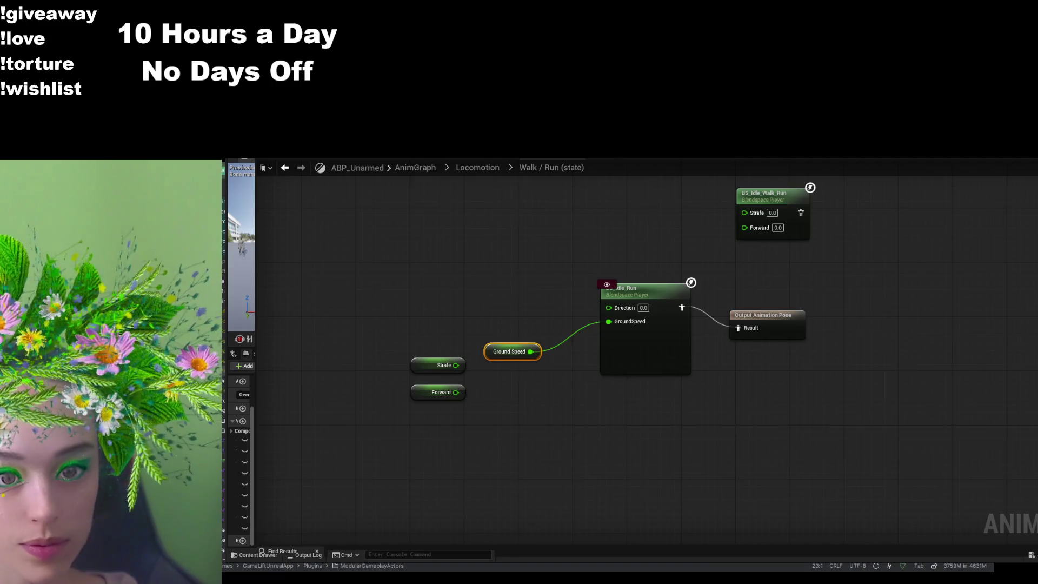
{"action": "double_click", "coordinate": [605, 364]}
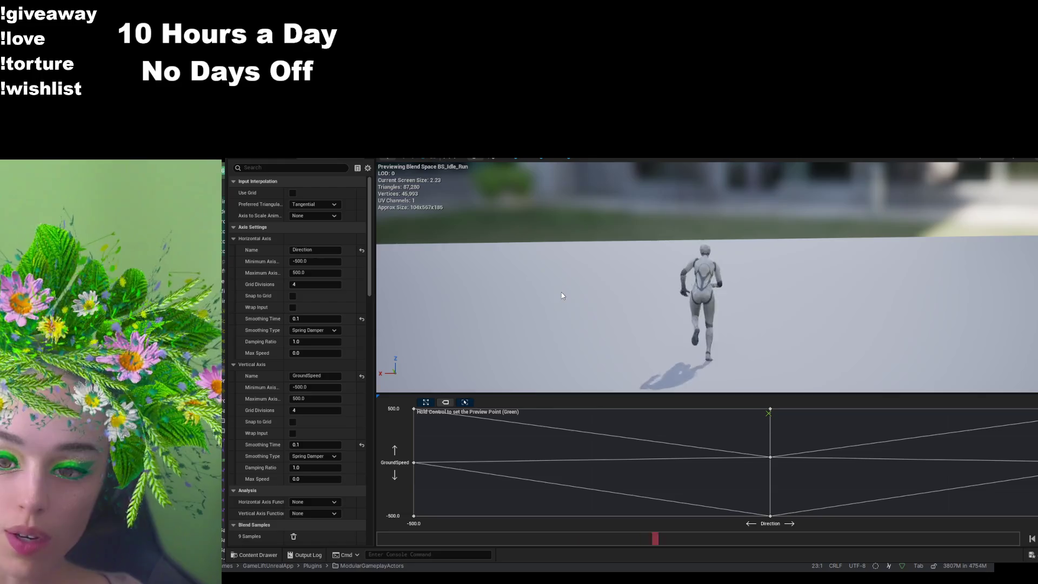
- Set the bottom blend sample to Direction 0 and GroundSpeed -180
{"action": "left_click", "coordinate": [770, 515]}
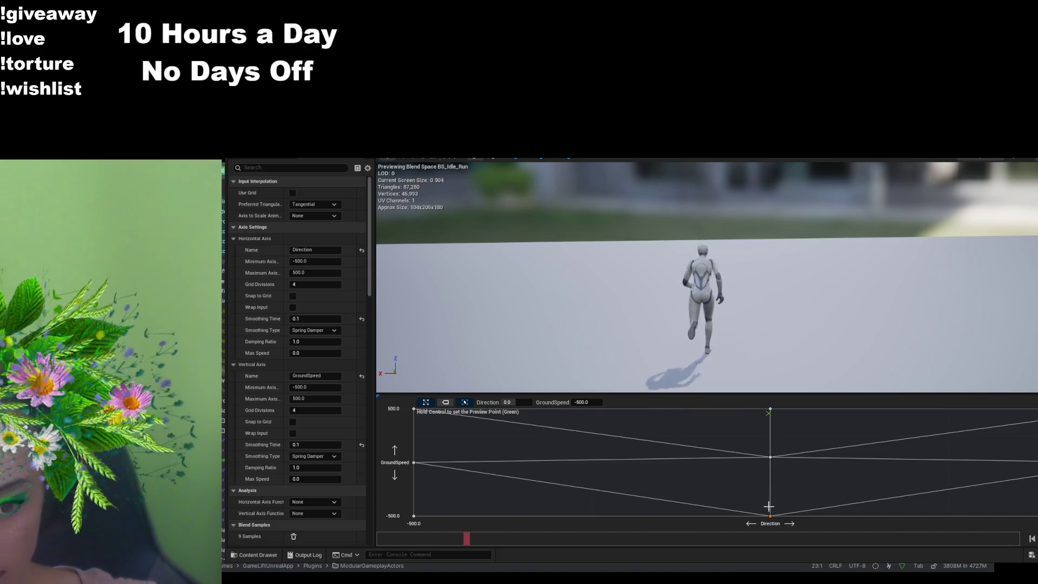
{"action": "left_click_drag", "start_coordinate": [770, 515], "coordinate": [771, 491]}
{"action": "left_click", "coordinate": [771, 491]}
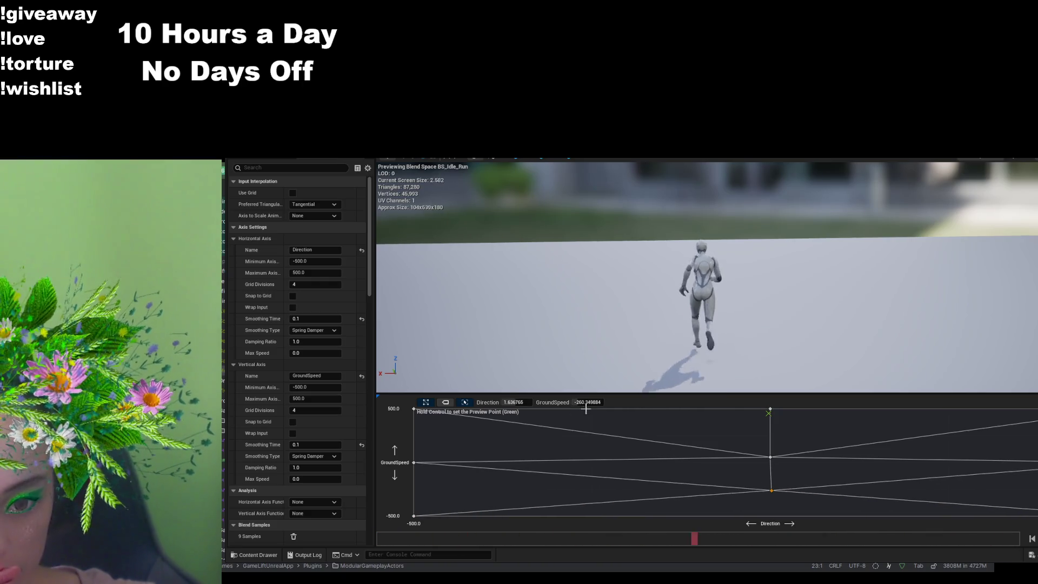
{"action": "left_click", "coordinate": [519, 402]}
{"action": "type", "text": "0"}
{"action": "left_click", "coordinate": [596, 402]}
{"action": "type", "text": "-180"}
{"action": "key", "text": "Return"}
- Preview the blend at the bottom-left corner, then return to the Walk/Run state graph
{"action": "key", "text": "ctrl"}
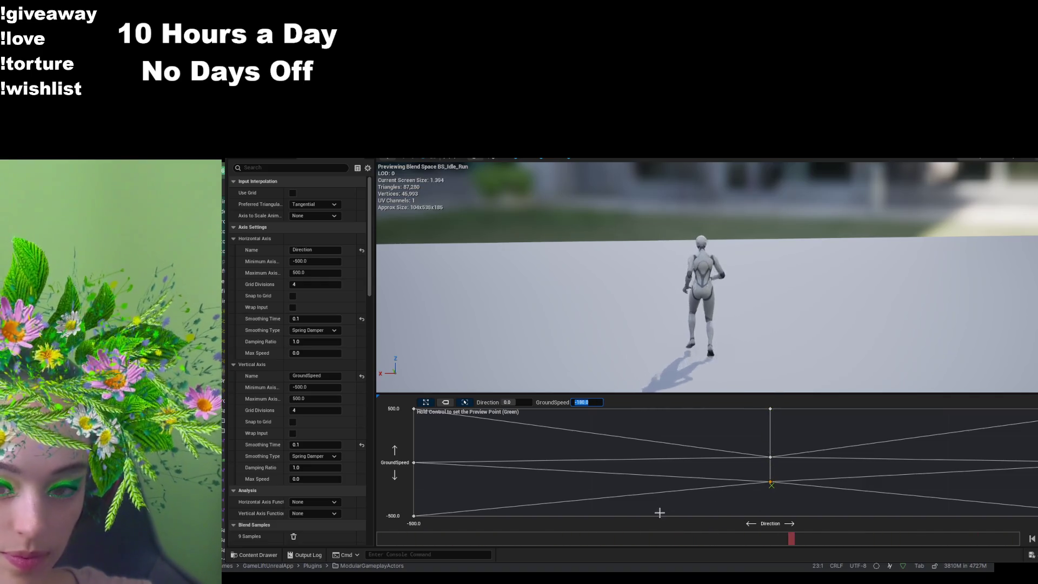
{"action": "key", "text": "ctrl"}
{"action": "left_click", "coordinate": [481, 284]}
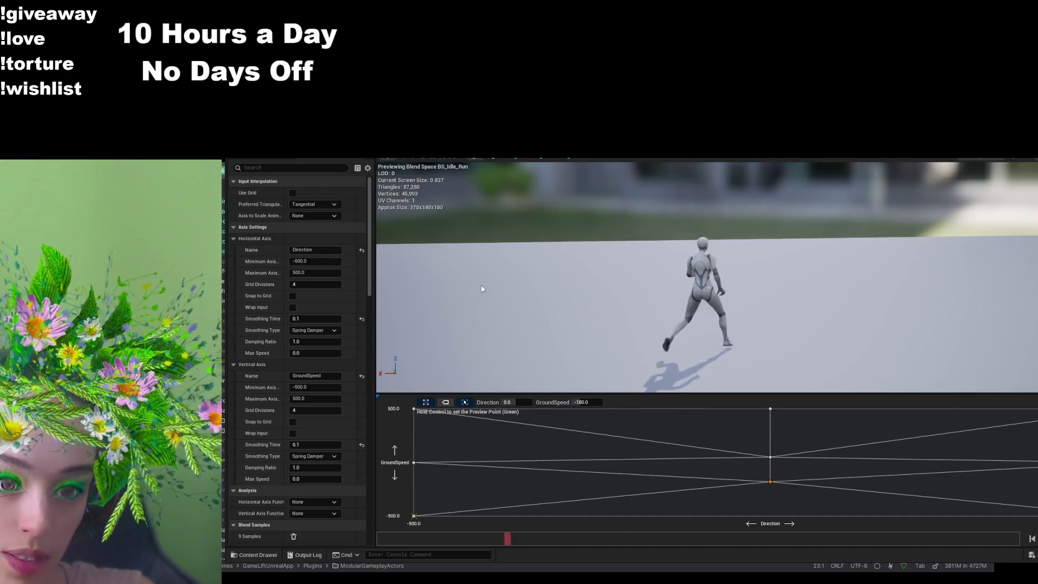
{"action": "left_click", "coordinate": [541, 149]}
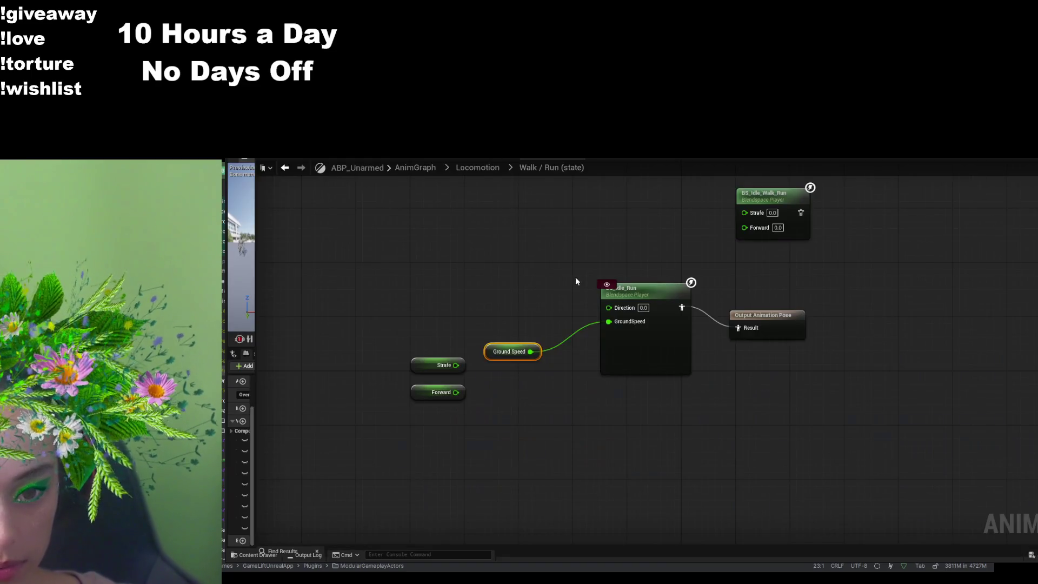
- Open the ABP_Unarmed EventGraph and zoom out, briefly checking the BS_Idle_Run tab
{"action": "left_click", "coordinate": [489, 159]}
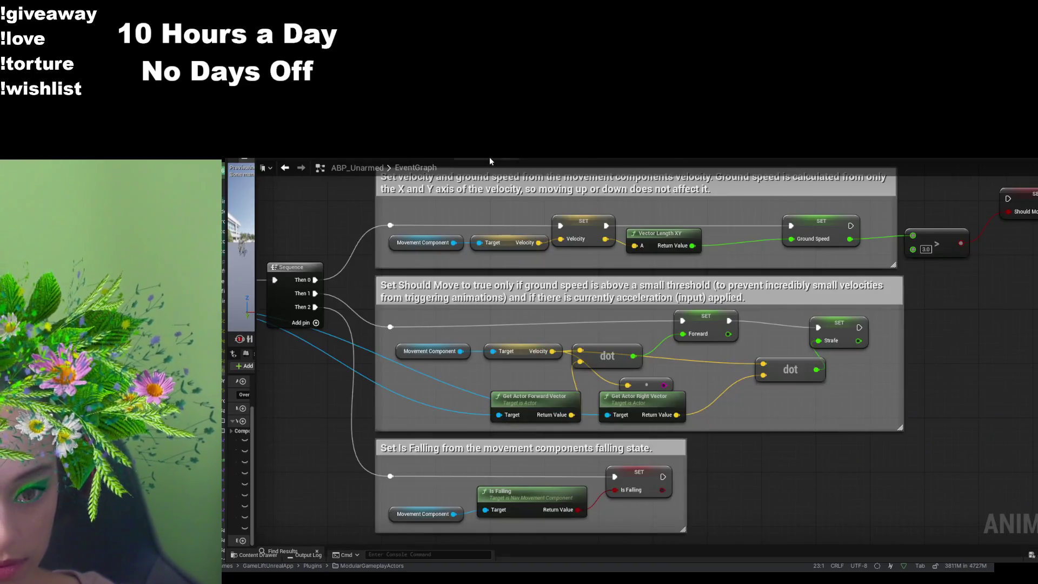
{"action": "scroll", "coordinate": [699, 420], "scroll_direction": "down", "scroll_amount": 2}
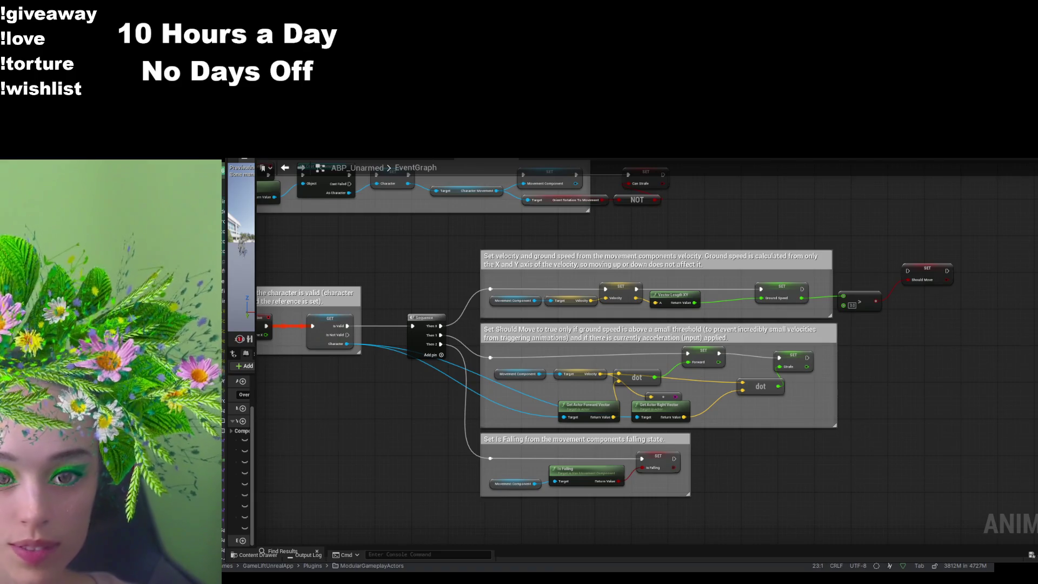
{"action": "key", "text": "ctrl+Tab"}
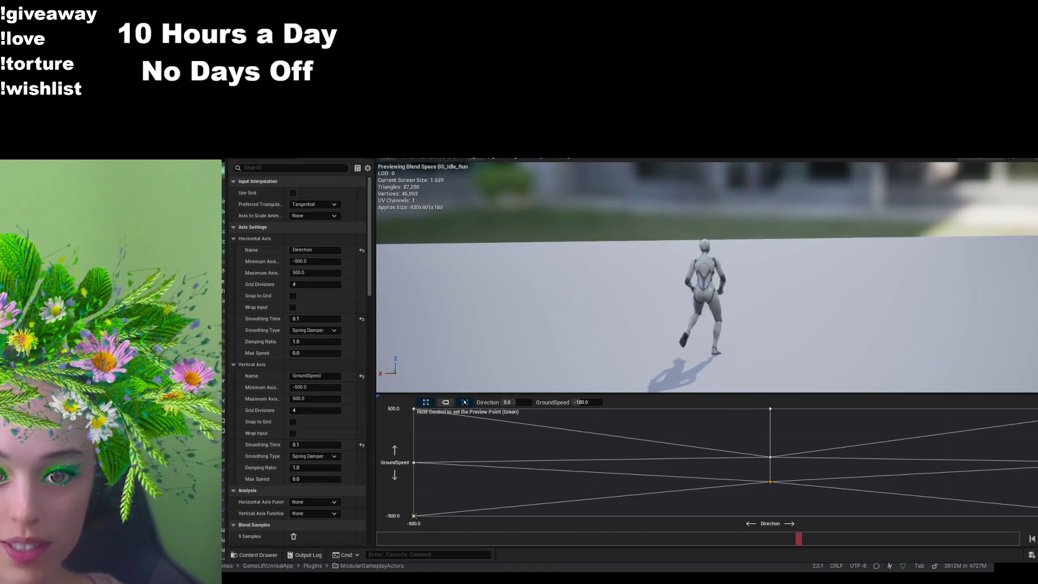
{"action": "key", "text": "ctrl+Tab"}
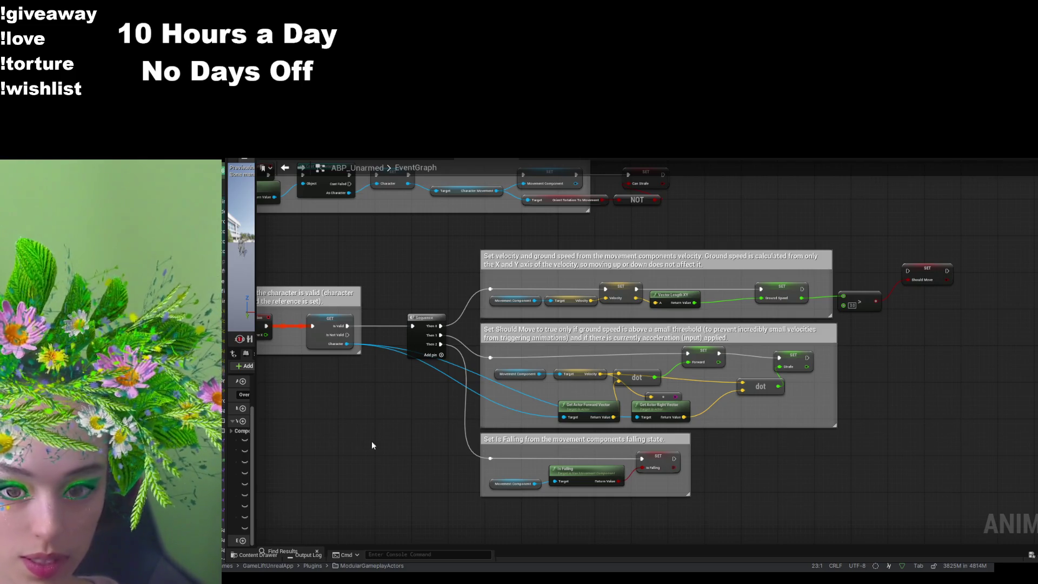
{"action": "scroll", "coordinate": [365, 445], "scroll_direction": "down", "scroll_amount": 3}
{"action": "scroll", "coordinate": [821, 362], "scroll_direction": "up", "scroll_amount": 3}
{"action": "mouse_move", "coordinate": [854, 396]}
{"action": "left_mouse_down"}
{"action": "mouse_move", "coordinate": [831, 321]}
{"action": "mouse_move", "coordinate": [800, 383]}
{"action": "mouse_move", "coordinate": [466, 239]}
{"action": "mouse_move", "coordinate": [633, 349]}
{"action": "left_mouse_up"}
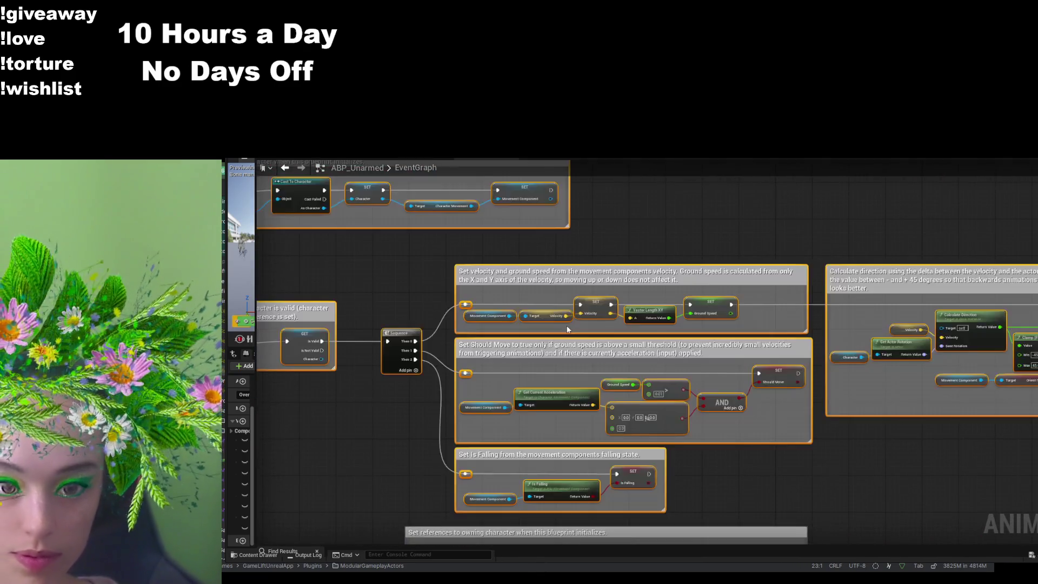
{"action": "mouse_move", "coordinate": [383, 429]}
{"action": "left_mouse_down"}
{"action": "mouse_move", "coordinate": [563, 398]}
{"action": "mouse_move", "coordinate": [578, 441]}
{"action": "mouse_move", "coordinate": [588, 313]}
{"action": "left_mouse_up"}
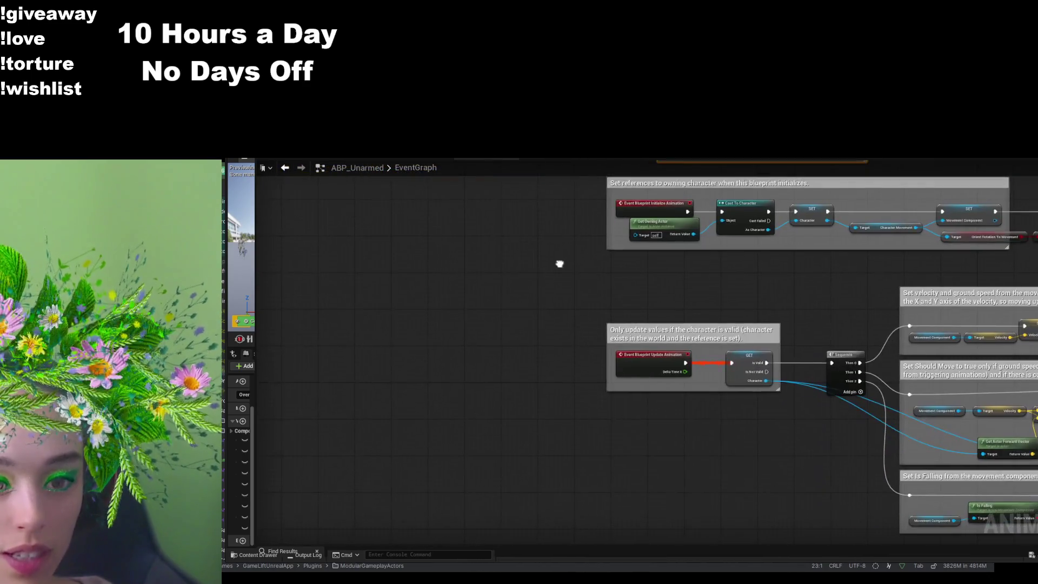
{"action": "left_click", "coordinate": [622, 392]}
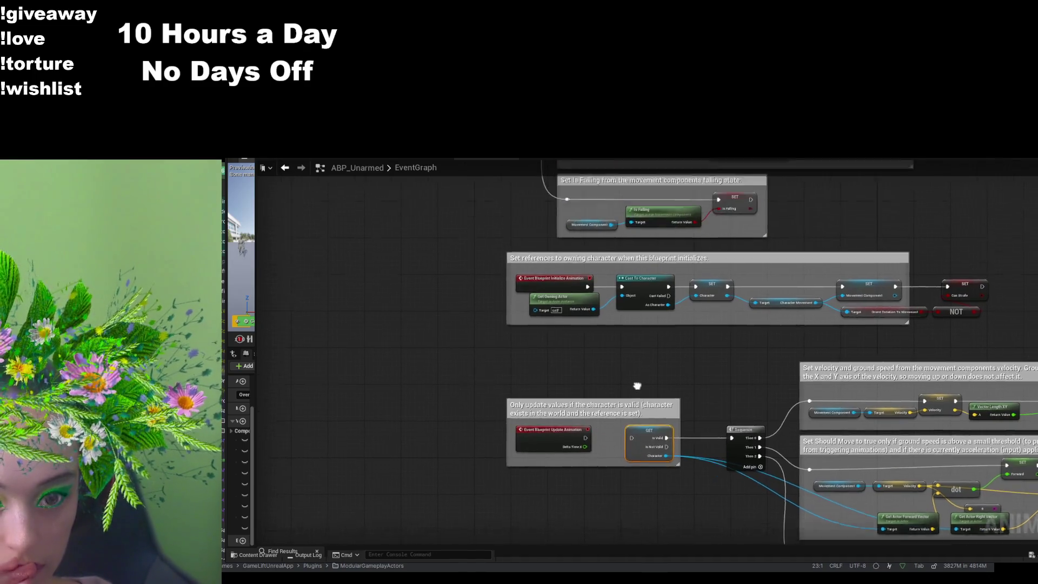
{"action": "scroll", "coordinate": [642, 333], "scroll_direction": "up", "scroll_amount": 2}
{"action": "scroll", "coordinate": [675, 400], "scroll_direction": "down", "scroll_amount": 4}
{"action": "mouse_move", "coordinate": [689, 465]}
{"action": "left_mouse_down"}
{"action": "mouse_move", "coordinate": [631, 418]}
{"action": "mouse_move", "coordinate": [672, 413]}
{"action": "mouse_move", "coordinate": [663, 275]}
{"action": "mouse_move", "coordinate": [670, 356]}
{"action": "mouse_move", "coordinate": [711, 543]}
{"action": "left_mouse_up"}
{"action": "left_click_drag", "start_coordinate": [521, 280], "coordinate": [523, 415]}
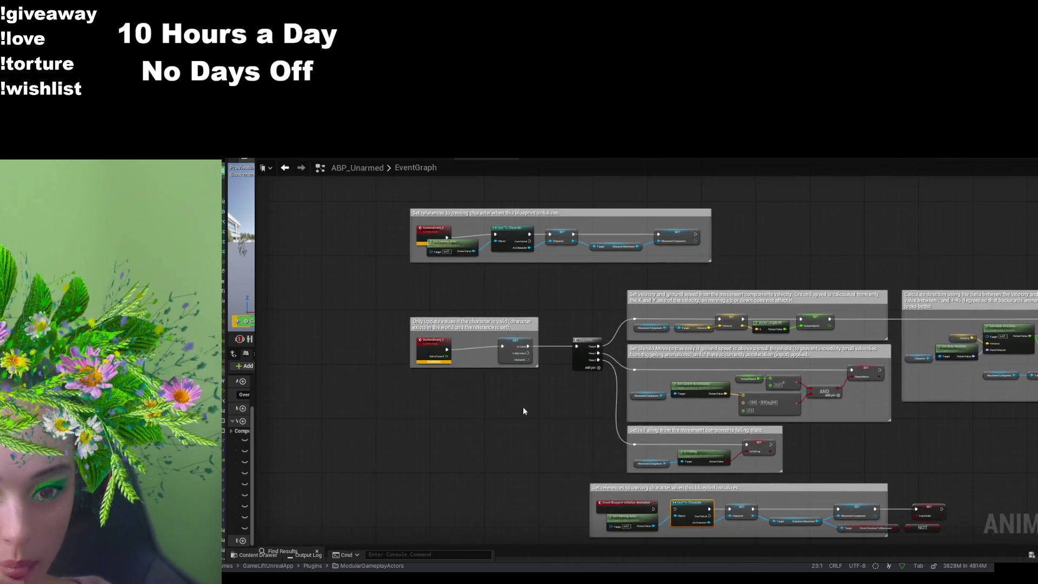
{"action": "scroll", "coordinate": [526, 394], "scroll_direction": "up", "scroll_amount": 3}
{"action": "mouse_move", "coordinate": [597, 411]}
{"action": "left_mouse_down"}
{"action": "mouse_move", "coordinate": [542, 408]}
{"action": "mouse_move", "coordinate": [633, 420]}
{"action": "left_mouse_up"}
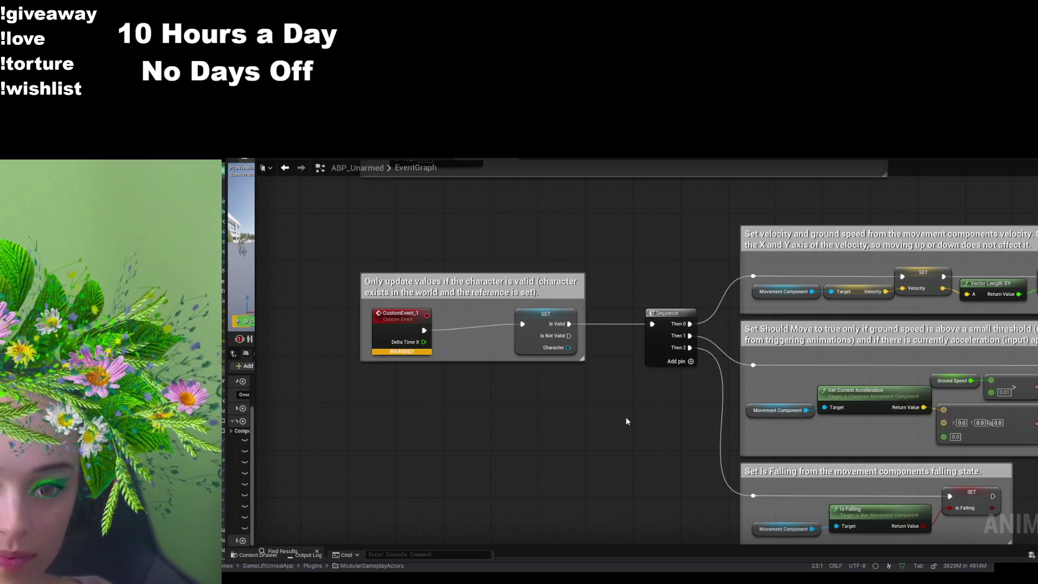
{"action": "scroll", "coordinate": [625, 417], "scroll_direction": "down", "scroll_amount": 3}
{"action": "left_click_drag", "start_coordinate": [433, 246], "coordinate": [463, 350]}
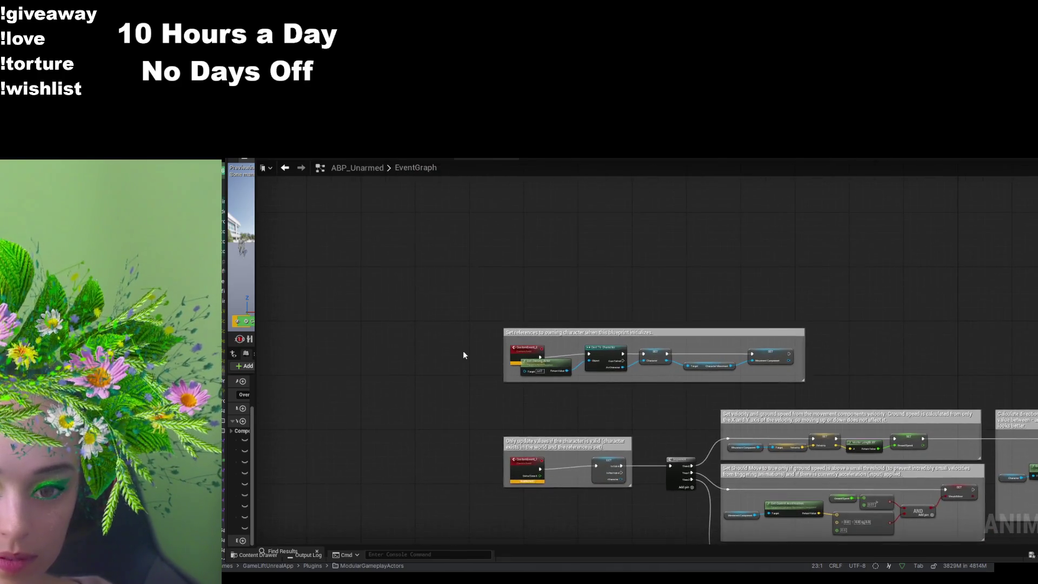
{"action": "scroll", "coordinate": [490, 360], "scroll_direction": "up", "scroll_amount": 3}
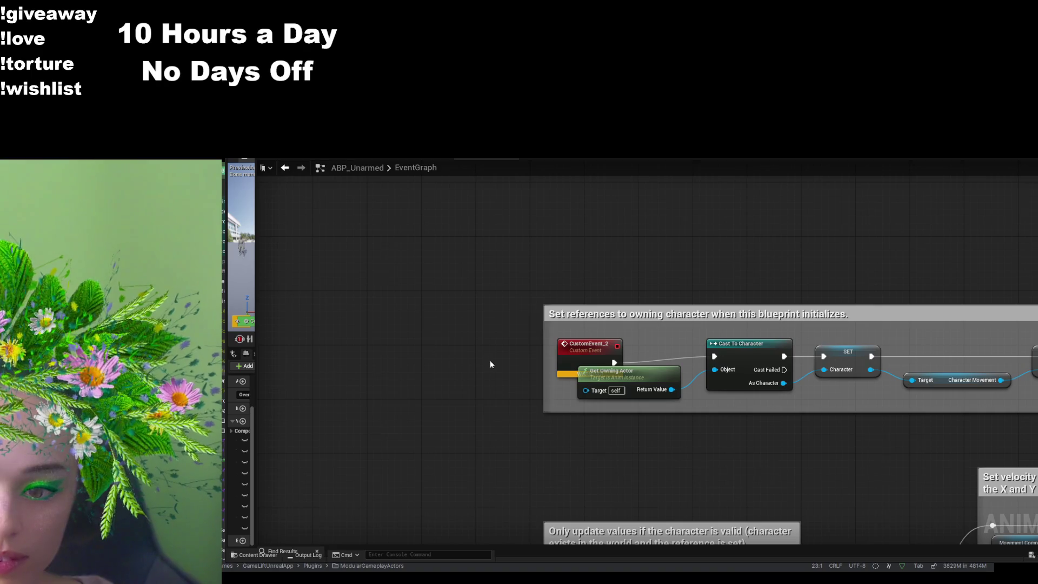
{"action": "scroll", "coordinate": [477, 364], "scroll_direction": "down", "scroll_amount": 4}
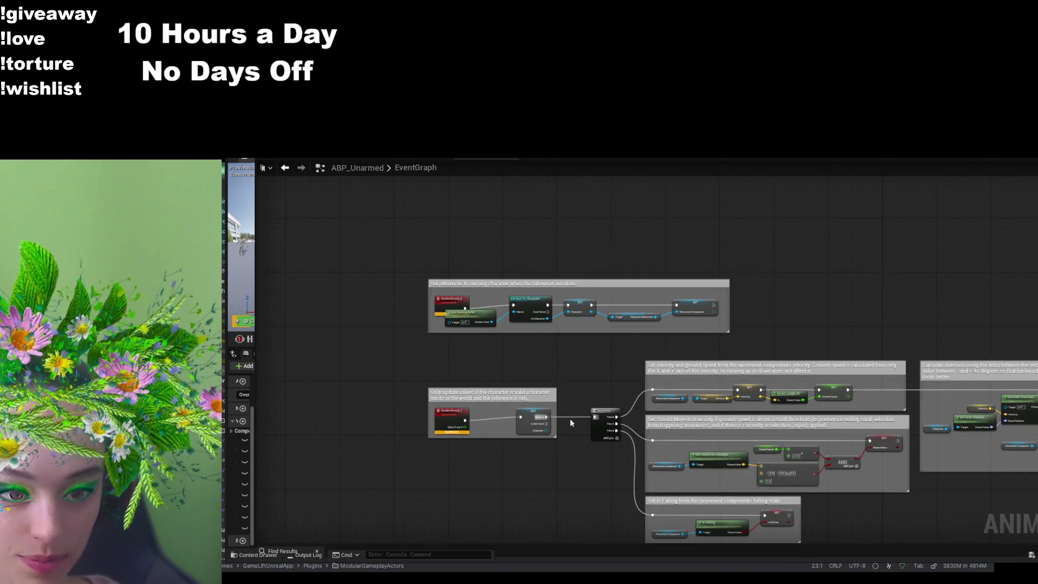
{"action": "left_click_drag", "start_coordinate": [579, 477], "coordinate": [486, 409]}
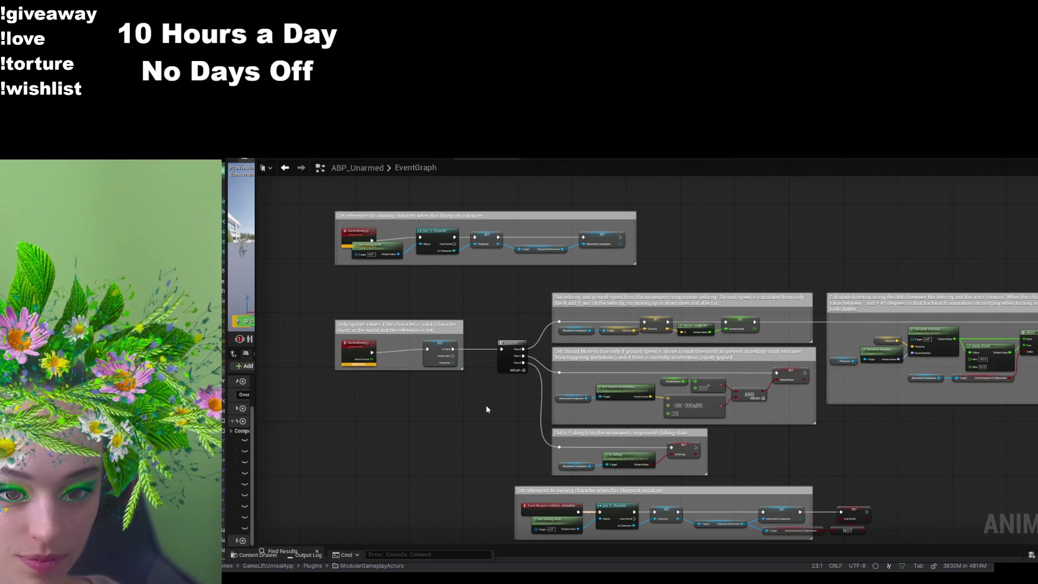
{"action": "scroll", "coordinate": [754, 447], "scroll_direction": "down", "scroll_amount": 5}
{"action": "left_click_drag", "start_coordinate": [750, 448], "coordinate": [672, 327]}
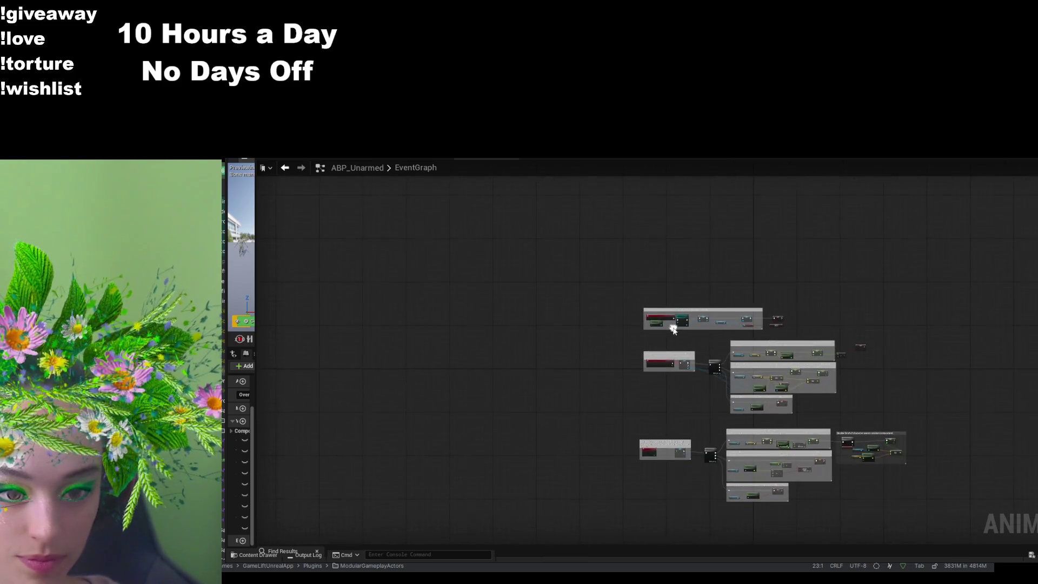
{"action": "scroll", "coordinate": [634, 390], "scroll_direction": "up", "scroll_amount": 4}
{"action": "mouse_move", "coordinate": [796, 365]}
{"action": "left_mouse_down"}
{"action": "mouse_move", "coordinate": [681, 451]}
{"action": "mouse_move", "coordinate": [512, 434]}
{"action": "mouse_move", "coordinate": [328, 363]}
{"action": "left_mouse_up"}
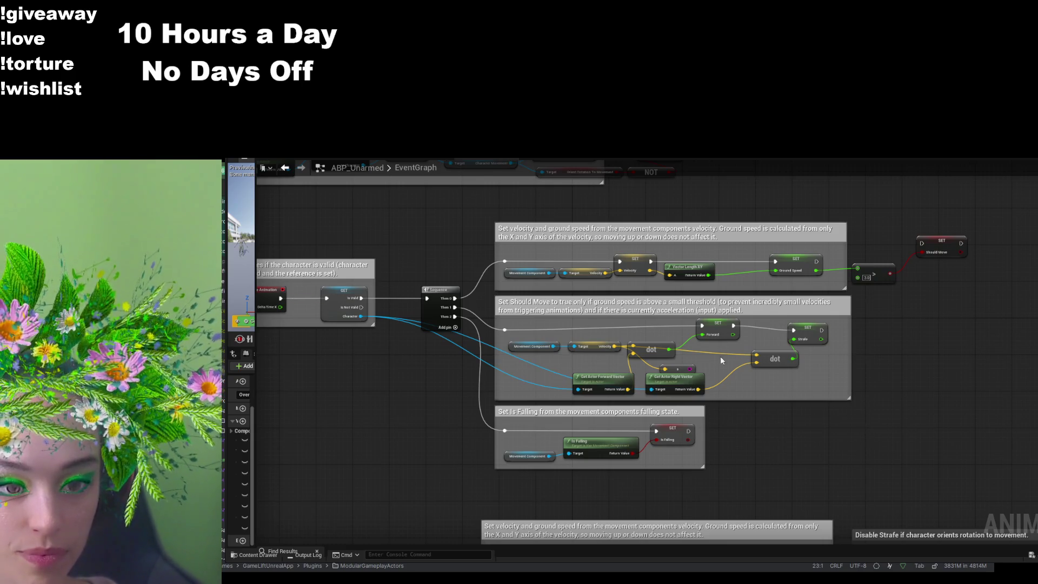
- Line up SET Ground Speed, the > comparison and SET Should Move inside an enlarged comment box
{"action": "scroll", "coordinate": [734, 330], "scroll_direction": "up", "scroll_amount": 2}
{"action": "left_click_drag", "start_coordinate": [1001, 305], "coordinate": [910, 395]}
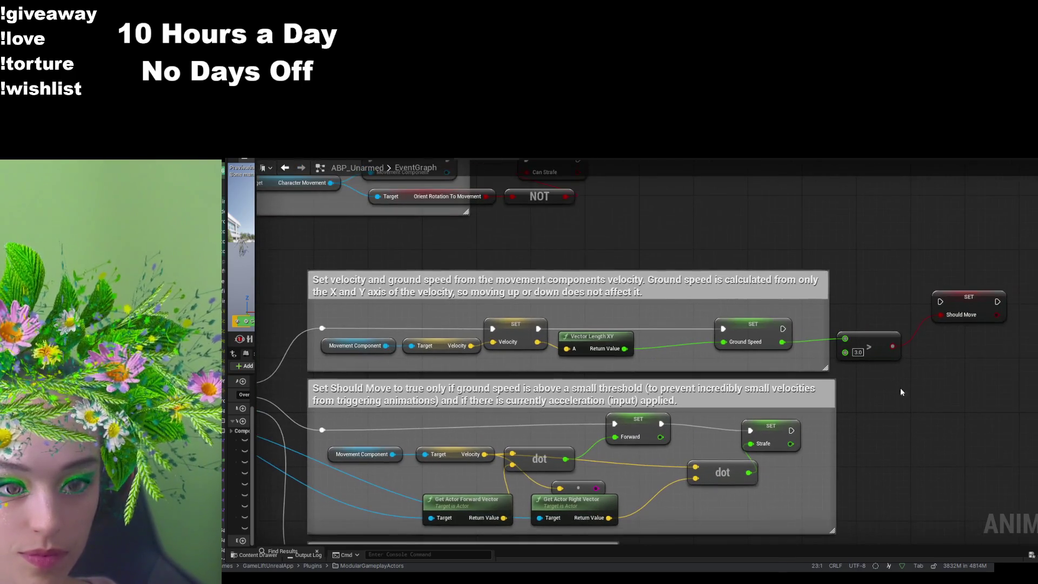
{"action": "left_click_drag", "start_coordinate": [759, 323], "coordinate": [693, 319]}
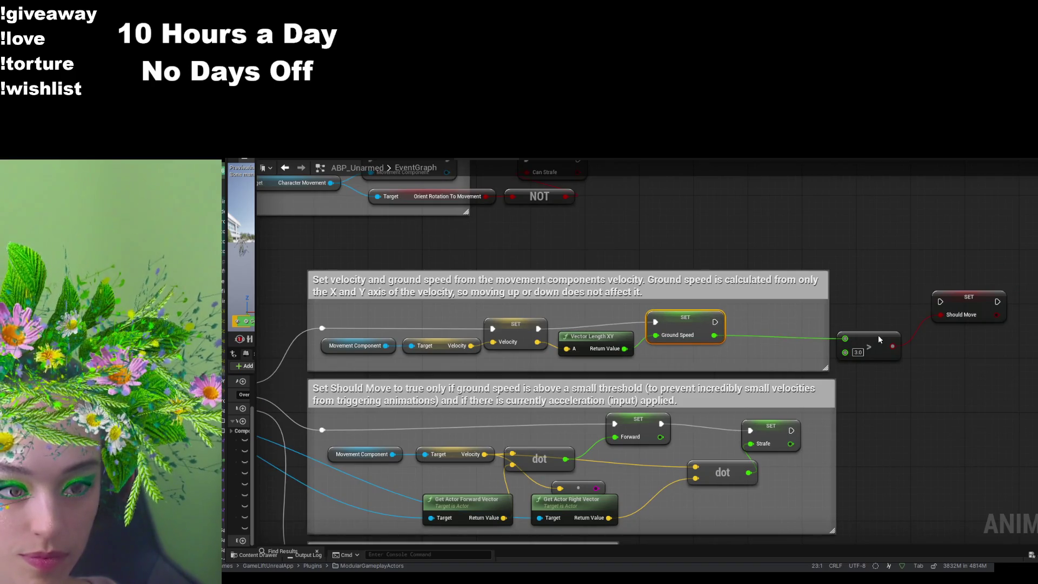
{"action": "left_click_drag", "start_coordinate": [849, 338], "coordinate": [764, 316]}
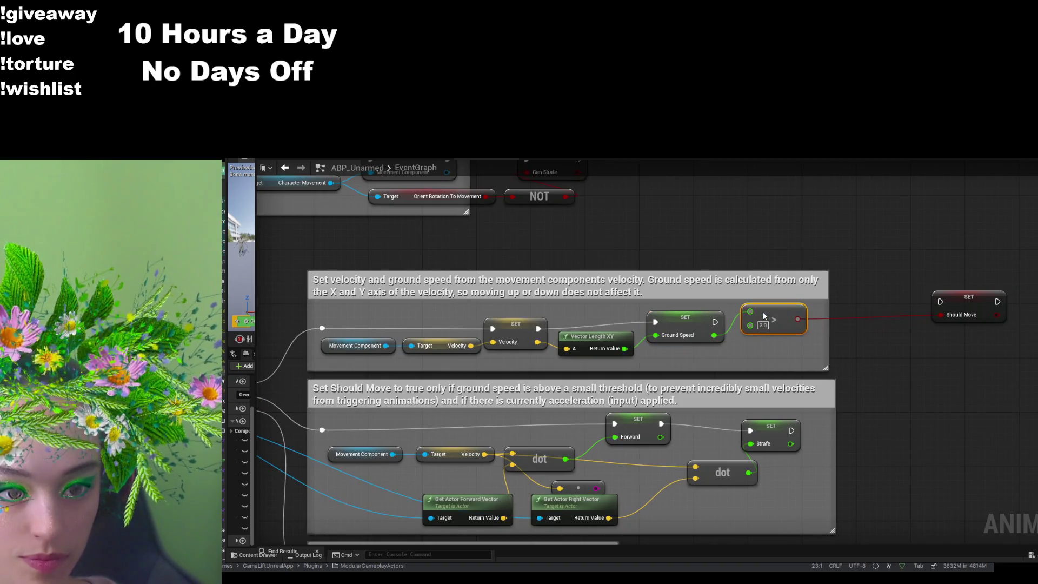
{"action": "mouse_move", "coordinate": [972, 305]}
{"action": "left_mouse_down"}
{"action": "mouse_move", "coordinate": [862, 354]}
{"action": "mouse_move", "coordinate": [858, 331]}
{"action": "mouse_move", "coordinate": [869, 317]}
{"action": "left_mouse_up"}
{"action": "left_click_drag", "start_coordinate": [825, 366], "coordinate": [915, 370]}
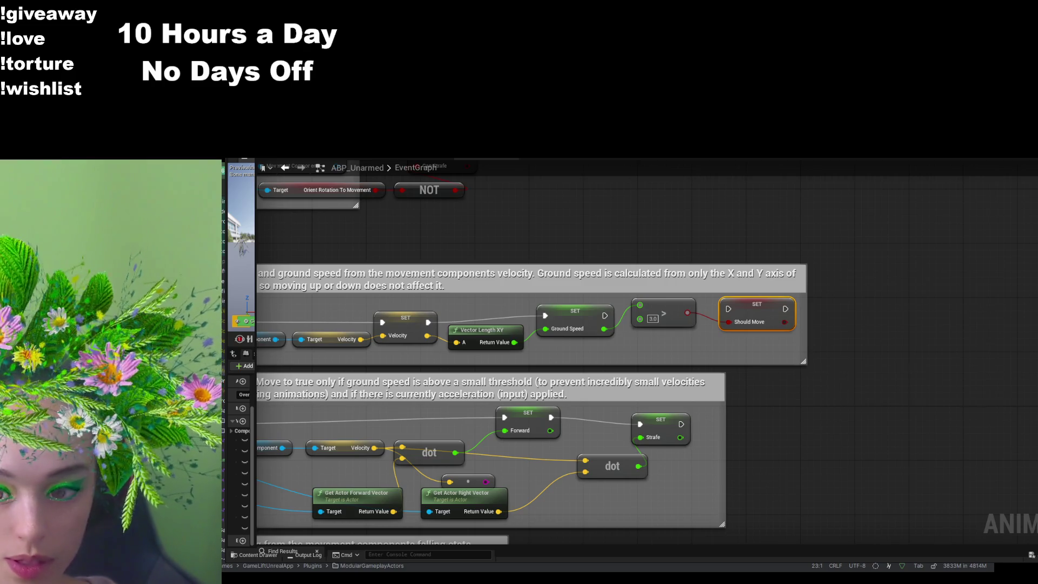
- Paste the Calculate direction group, wire Should Move's execution into it, and compile
{"action": "key", "text": "ctrl+v"}
{"action": "mouse_move", "coordinate": [788, 234]}
{"action": "left_mouse_down"}
{"action": "mouse_move", "coordinate": [1035, 270]}
{"action": "mouse_move", "coordinate": [935, 268]}
{"action": "mouse_move", "coordinate": [969, 271]}
{"action": "mouse_move", "coordinate": [955, 279]}
{"action": "left_mouse_up"}
{"action": "mouse_move", "coordinate": [853, 352]}
{"action": "left_mouse_down"}
{"action": "mouse_move", "coordinate": [575, 318]}
{"action": "mouse_move", "coordinate": [588, 319]}
{"action": "left_mouse_up"}
{"action": "left_click_drag", "start_coordinate": [905, 341], "coordinate": [628, 321]}
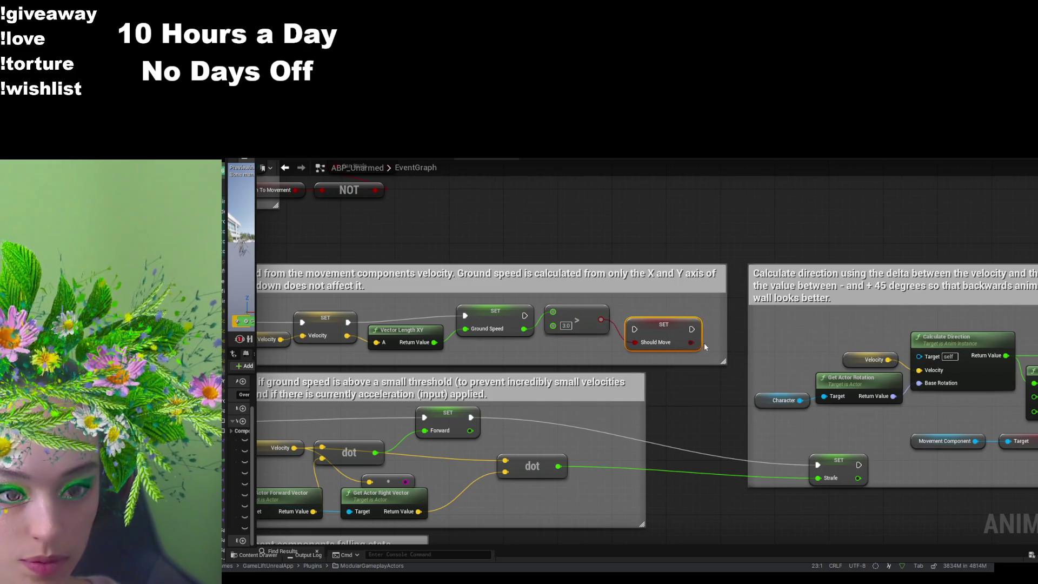
{"action": "left_click_drag", "start_coordinate": [691, 329], "coordinate": [784, 334]}
{"action": "left_click_drag", "start_coordinate": [1016, 294], "coordinate": [832, 285]}
{"action": "mouse_move", "coordinate": [488, 314]}
{"action": "left_mouse_down"}
{"action": "mouse_move", "coordinate": [1035, 321]}
{"action": "mouse_move", "coordinate": [1035, 307]}
{"action": "left_mouse_up"}
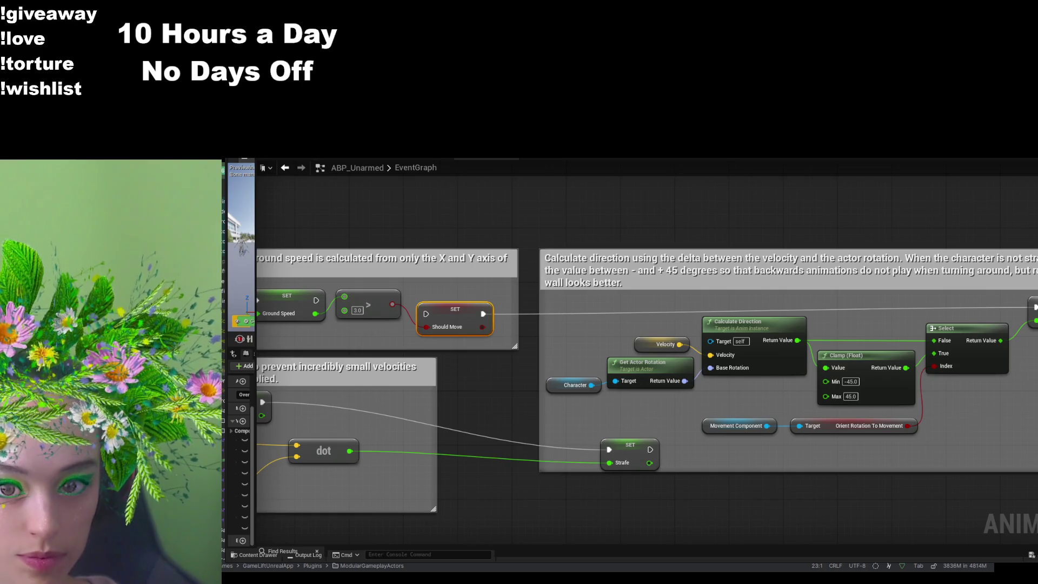
{"action": "key", "text": "F7"}
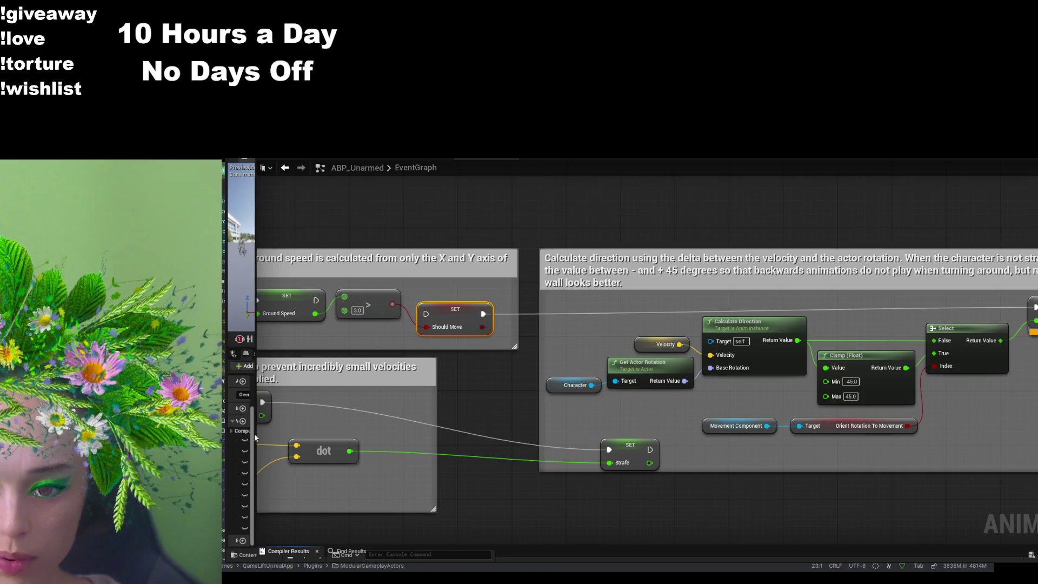
{"action": "left_click_drag", "start_coordinate": [255, 433], "coordinate": [382, 428]}
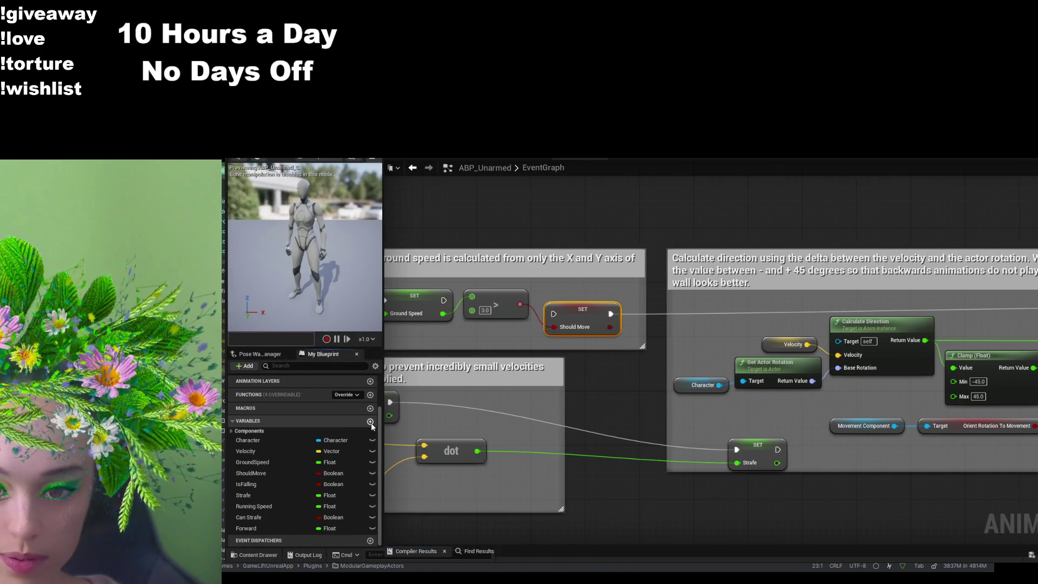
- Add a new float variable named Direction
{"action": "left_click", "coordinate": [370, 421]}
{"action": "type", "text": "Direct"}
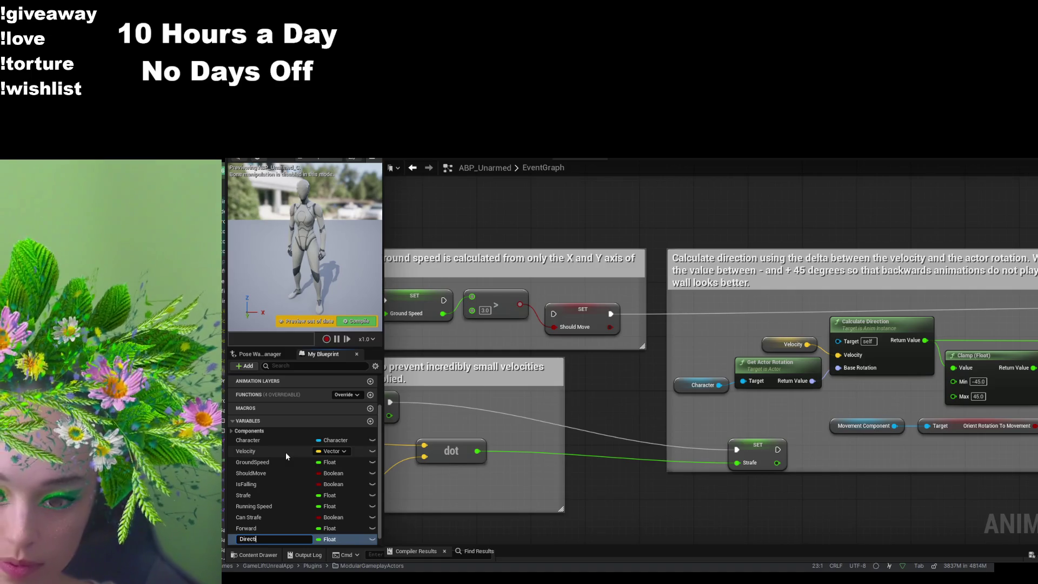
{"action": "type", "text": "ion"}
{"action": "key", "text": "Return"}
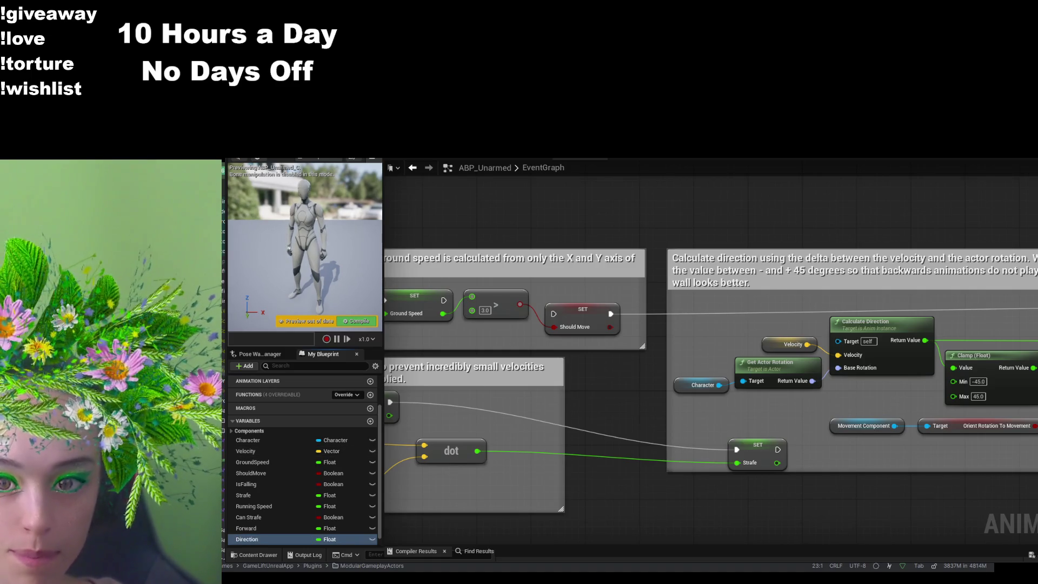
- Move the SET Strafe node up beside the dot nodes in the Should Move block
{"action": "mouse_move", "coordinate": [748, 212]}
{"action": "left_mouse_down"}
{"action": "mouse_move", "coordinate": [621, 215]}
{"action": "mouse_move", "coordinate": [571, 200]}
{"action": "mouse_move", "coordinate": [609, 392]}
{"action": "mouse_move", "coordinate": [881, 395]}
{"action": "left_mouse_up"}
{"action": "scroll", "coordinate": [579, 212], "scroll_direction": "down", "scroll_amount": 2}
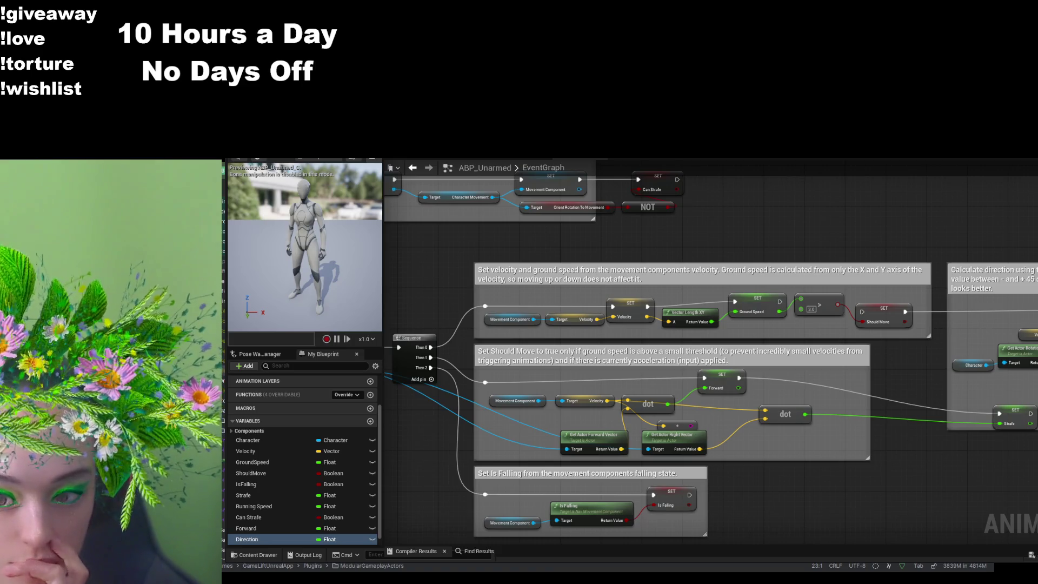
{"action": "left_click_drag", "start_coordinate": [954, 448], "coordinate": [635, 453]}
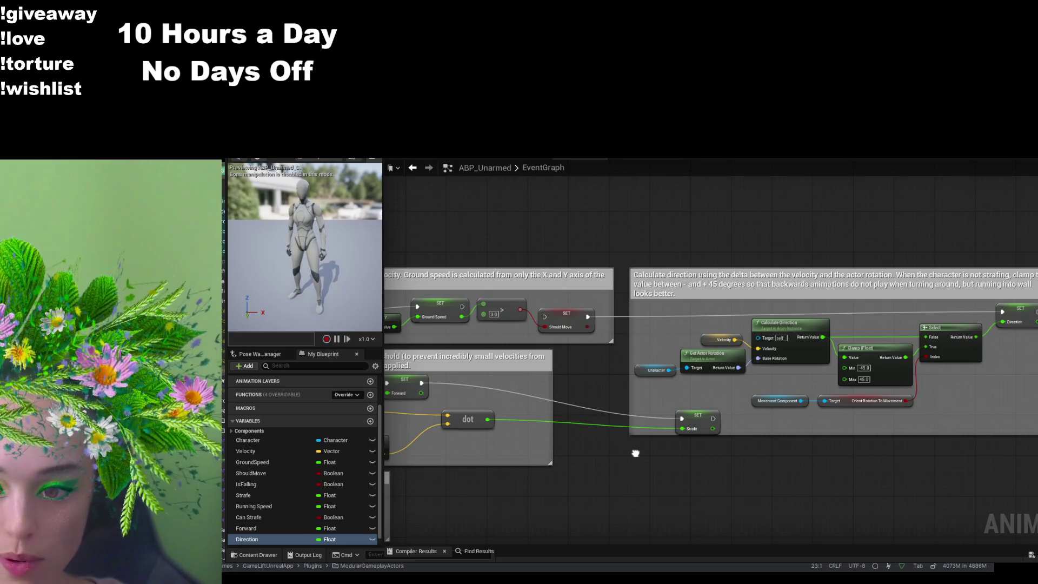
{"action": "left_click_drag", "start_coordinate": [635, 453], "coordinate": [727, 452]}
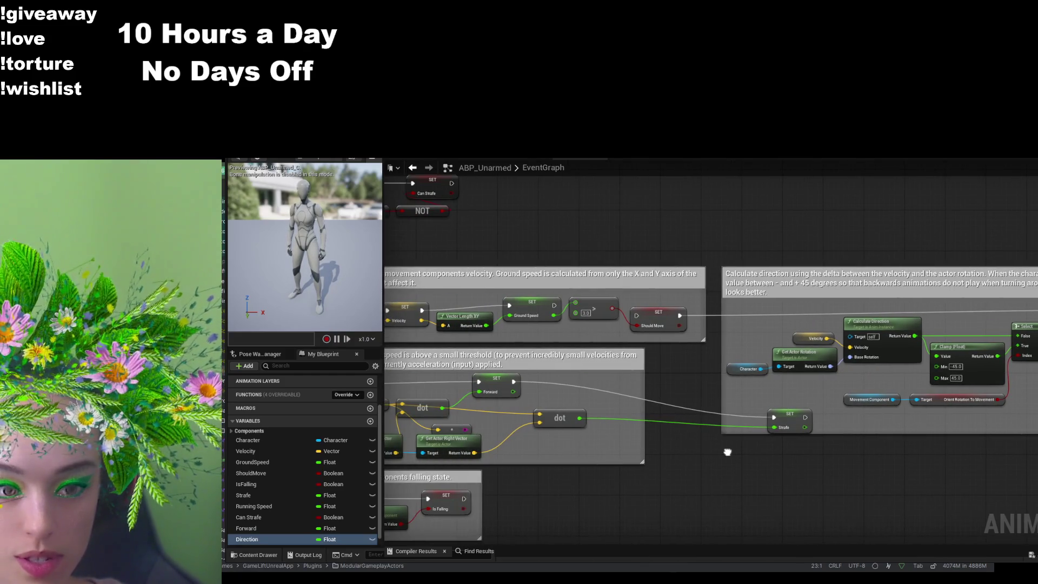
{"action": "left_click_drag", "start_coordinate": [807, 413], "coordinate": [634, 383]}
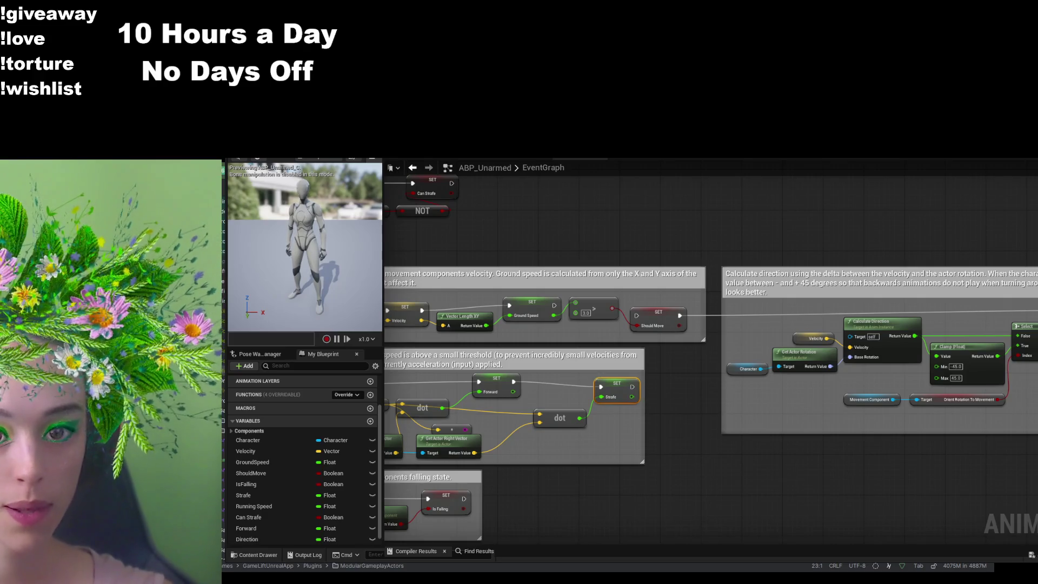
{"action": "key", "text": "ctrl+Tab"}
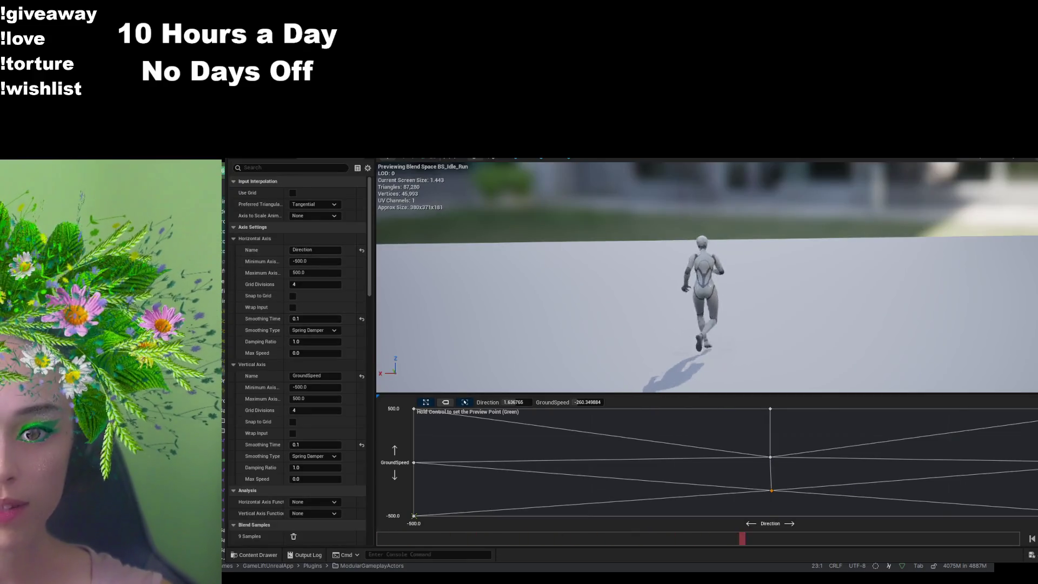
- In the Walk/Run state, wire a Direction getter into the blendspace player's Direction pin
{"action": "key", "text": "ctrl+Tab"}
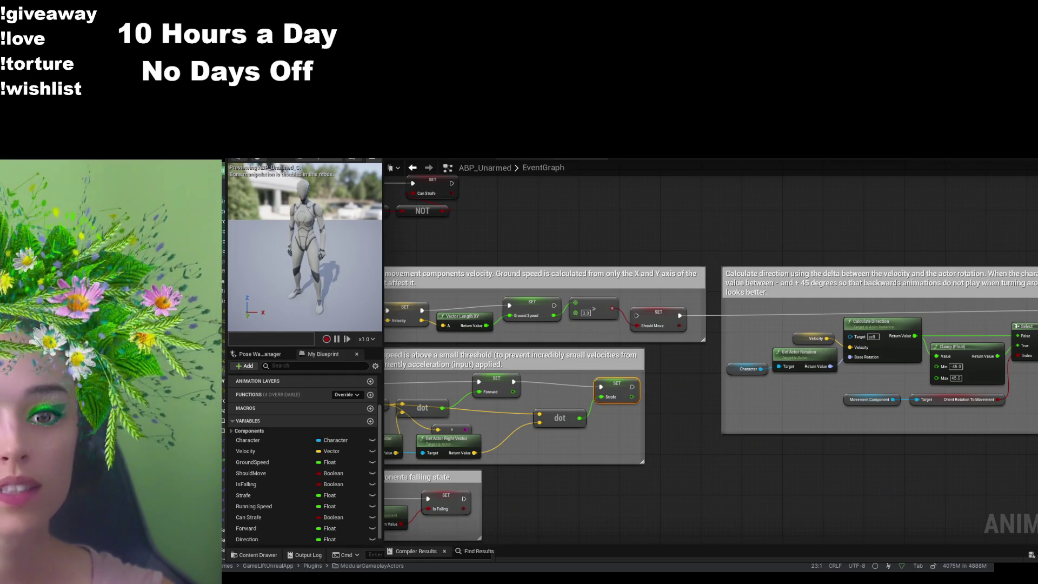
{"action": "left_click", "coordinate": [744, 159]}
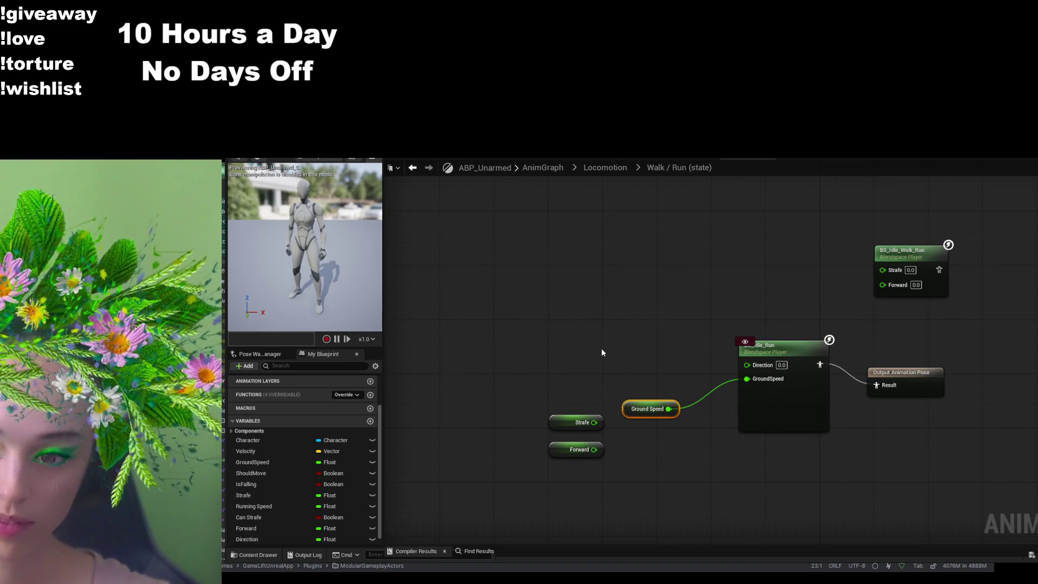
{"action": "left_click", "coordinate": [604, 278]}
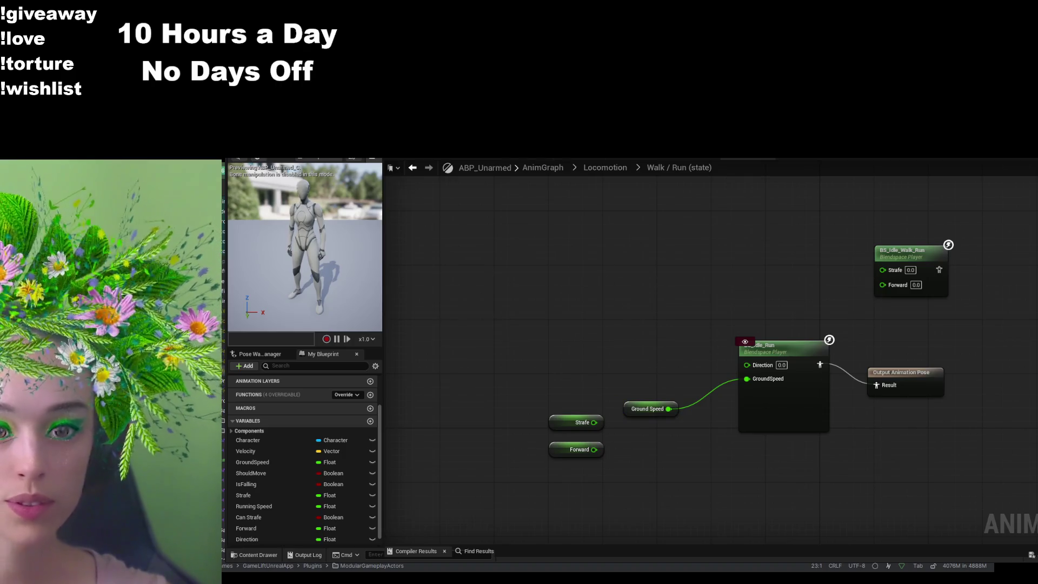
{"action": "left_click", "coordinate": [584, 157]}
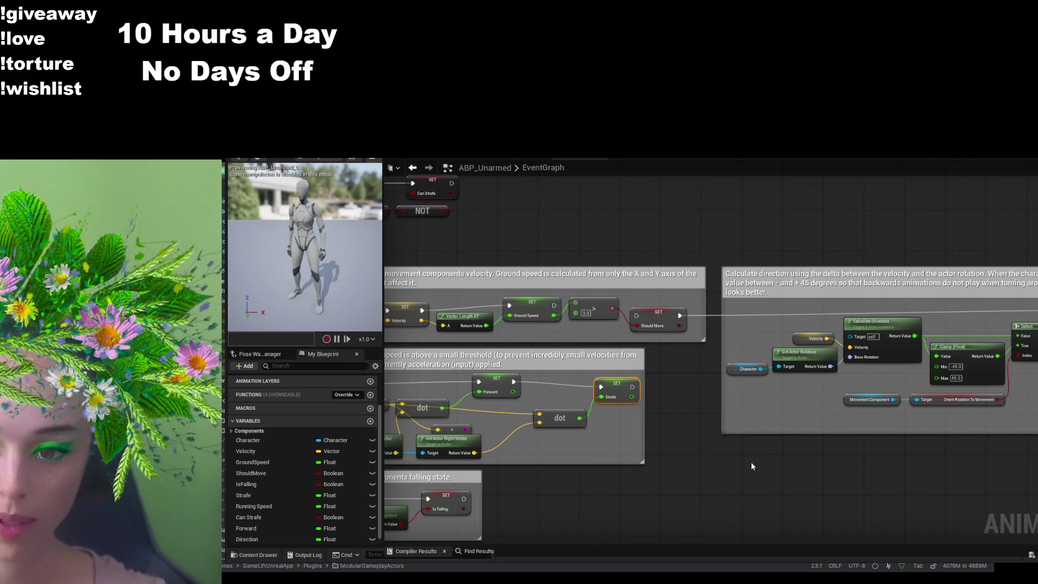
{"action": "mouse_move", "coordinate": [646, 367]}
{"action": "left_mouse_down"}
{"action": "mouse_move", "coordinate": [725, 427]}
{"action": "mouse_move", "coordinate": [768, 485]}
{"action": "left_mouse_up"}
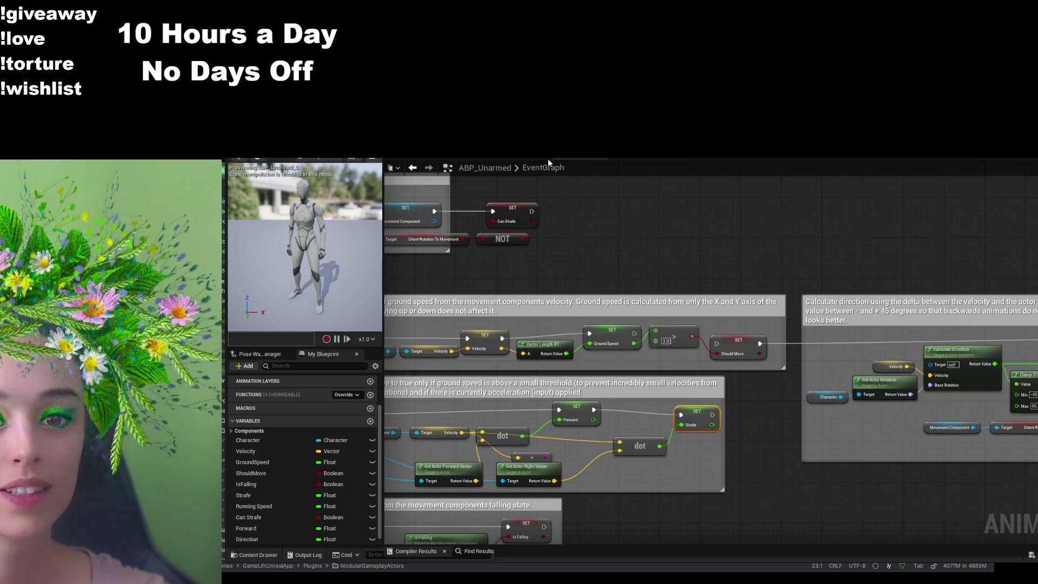
{"action": "left_click", "coordinate": [629, 158]}
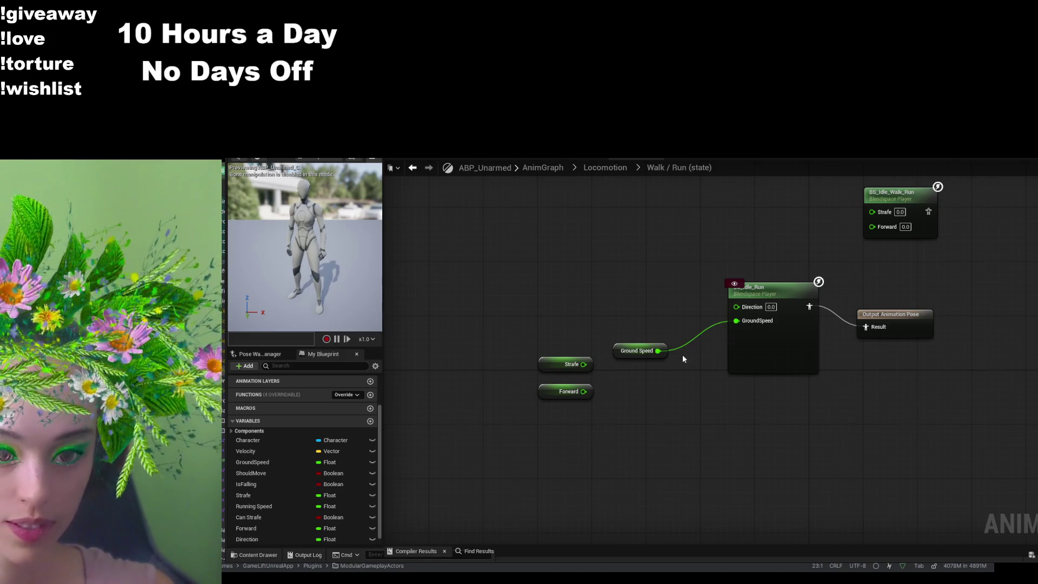
{"action": "mouse_move", "coordinate": [247, 538]}
{"action": "left_mouse_down"}
{"action": "mouse_move", "coordinate": [646, 296]}
{"action": "mouse_move", "coordinate": [755, 308]}
{"action": "left_mouse_up"}
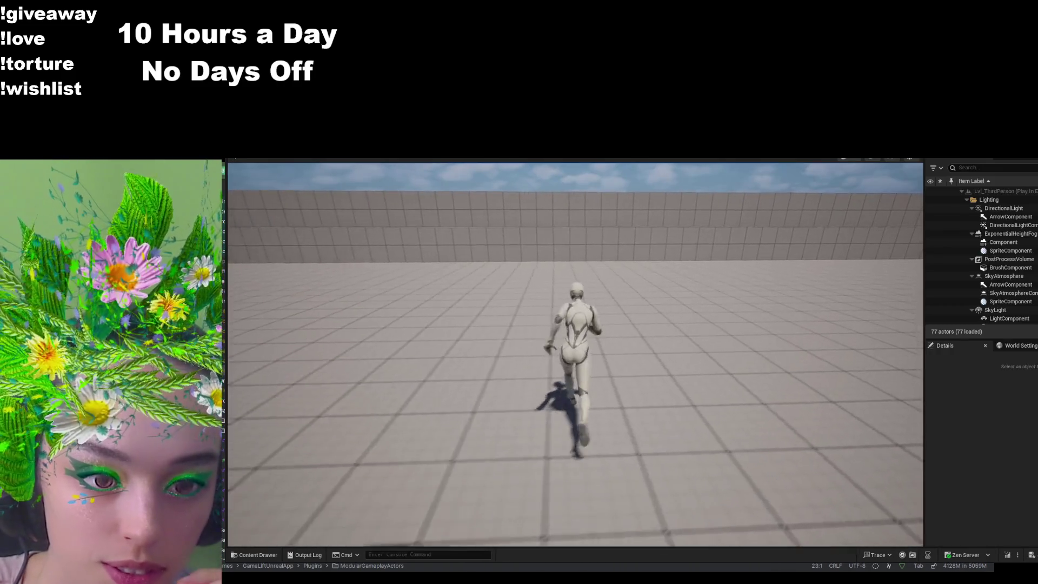
- Run the character forward with W, stop the session, and view the Calculate Direction block
{"action": "key", "text": "w"}
{"action": "key", "text": "w"}
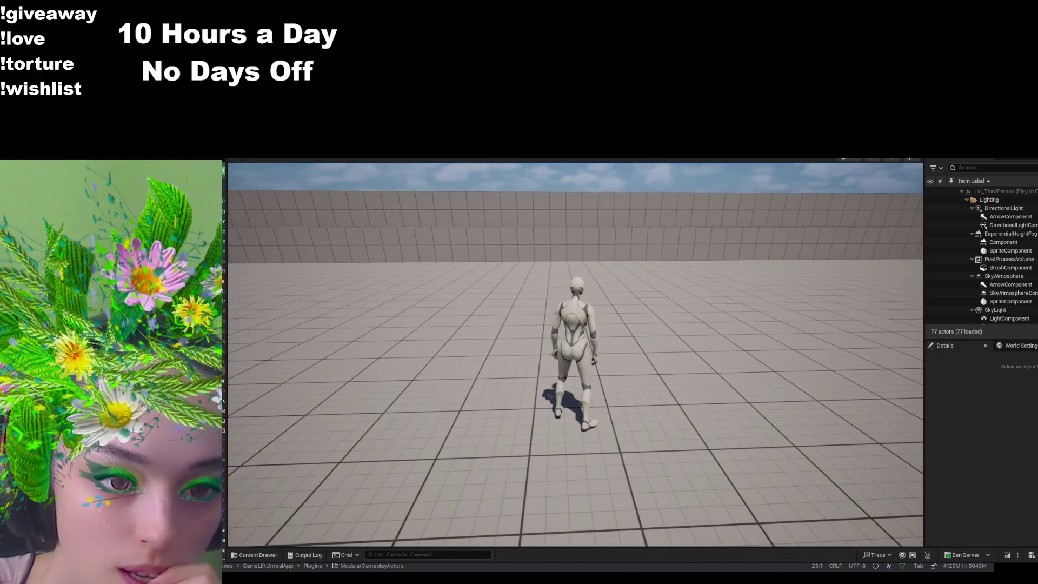
{"action": "key", "text": "w"}
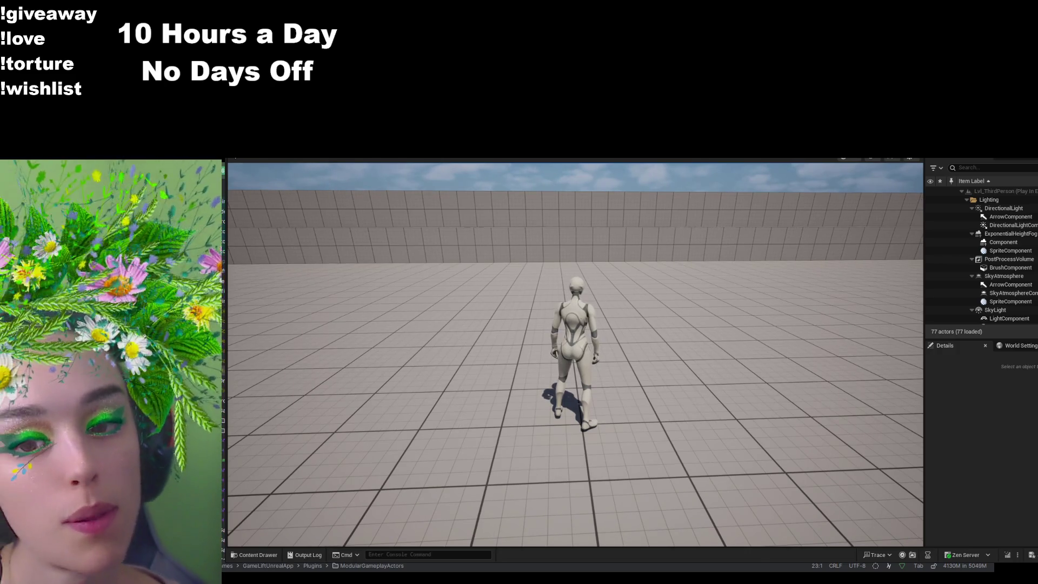
{"action": "key", "text": "w"}
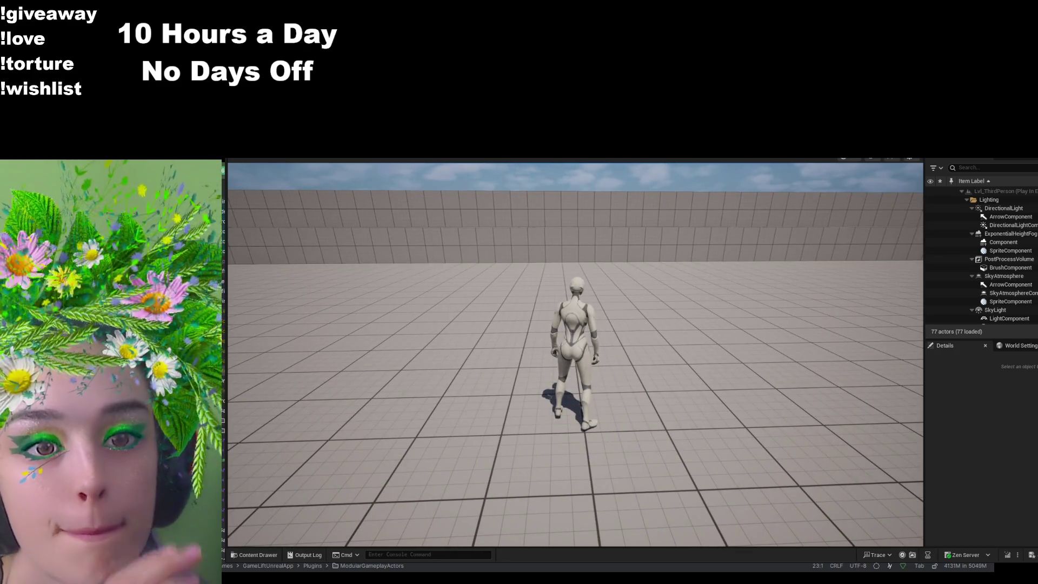
{"action": "key", "text": "Escape"}
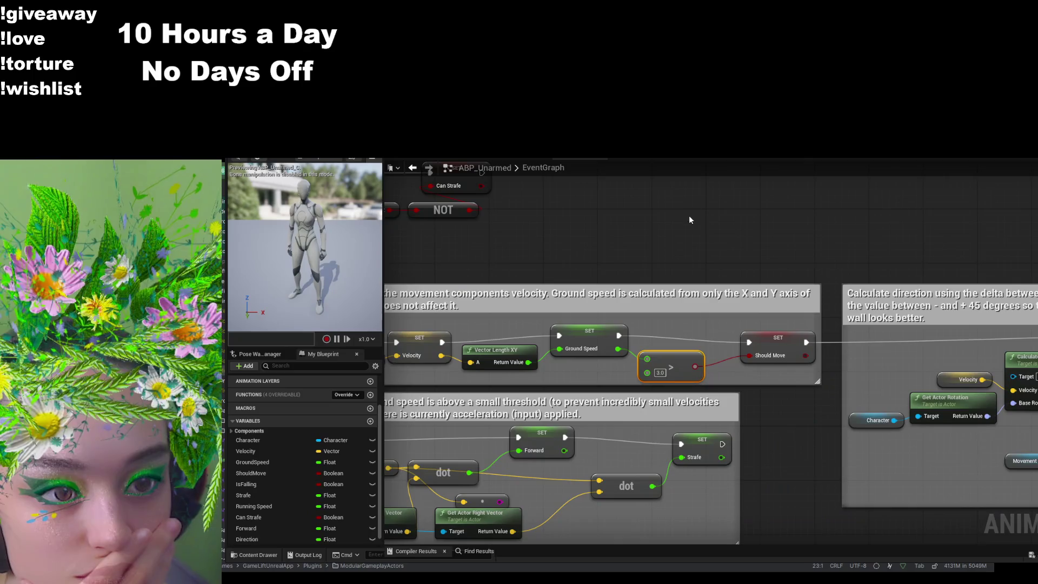
{"action": "mouse_move", "coordinate": [688, 215]}
{"action": "left_mouse_down"}
{"action": "mouse_move", "coordinate": [443, 209]}
{"action": "mouse_move", "coordinate": [229, 179]}
{"action": "left_mouse_up"}
{"action": "left_click_drag", "start_coordinate": [665, 357], "coordinate": [705, 353]}
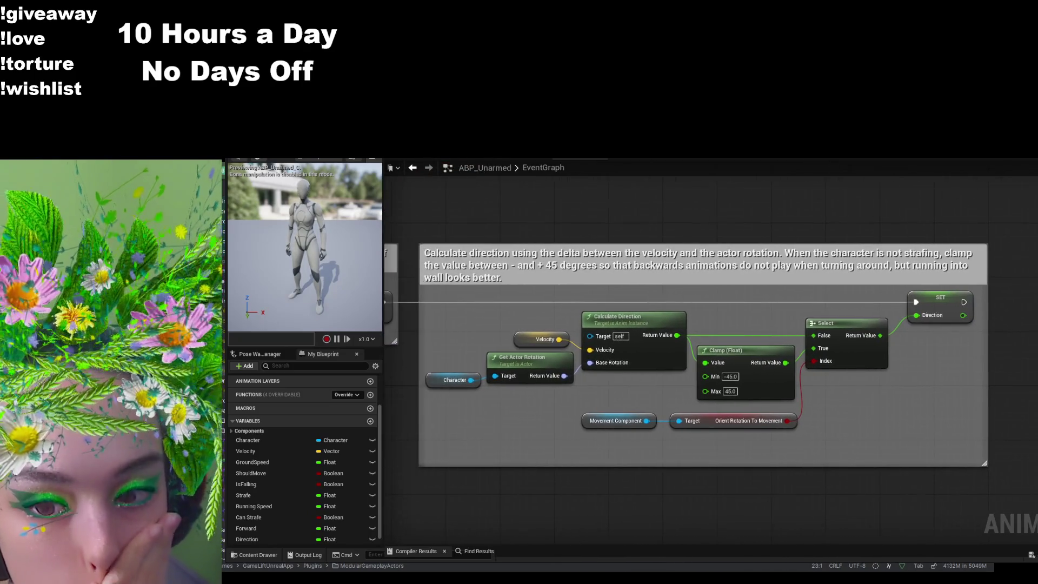
{"action": "left_click_drag", "start_coordinate": [268, 184], "coordinate": [461, 200]}
- Replay the level with Alt+P, run forward, stop, and return to the ABP_Unarmed EventGraph
{"action": "key", "text": "ctrl+Tab"}
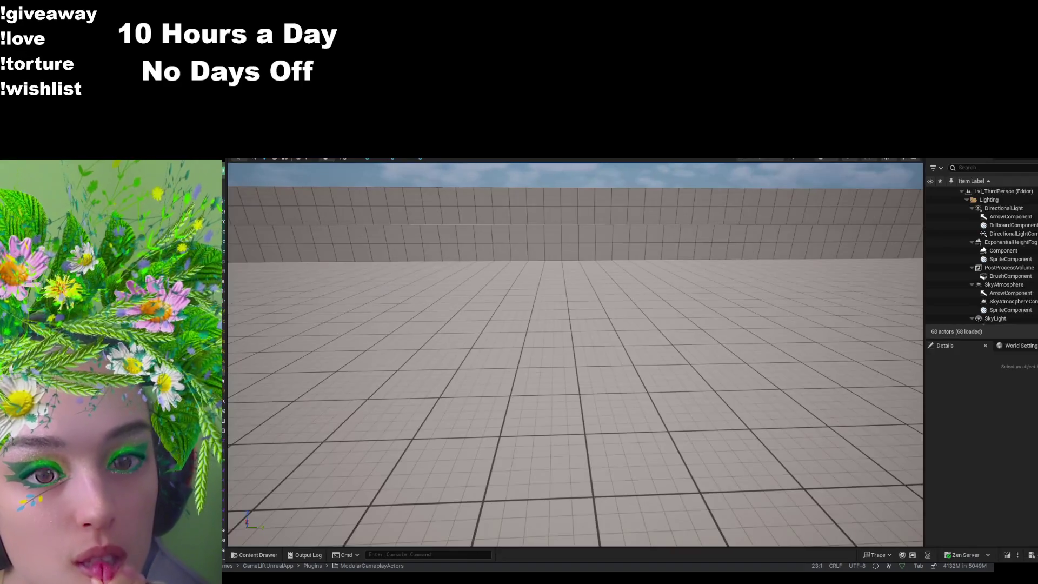
{"action": "key", "text": "alt+p"}
{"action": "key", "text": "w"}
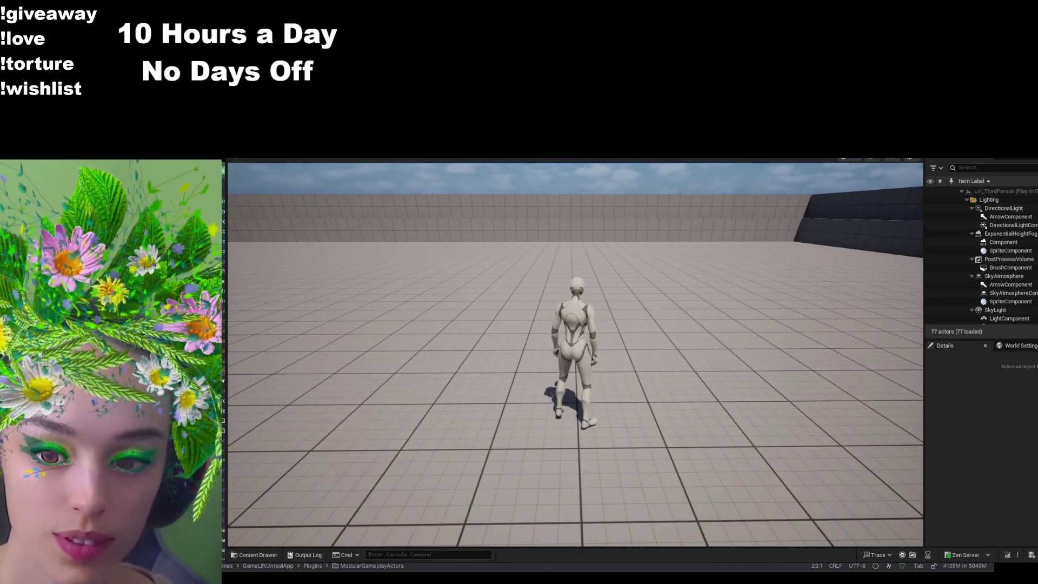
{"action": "key", "text": "Escape"}
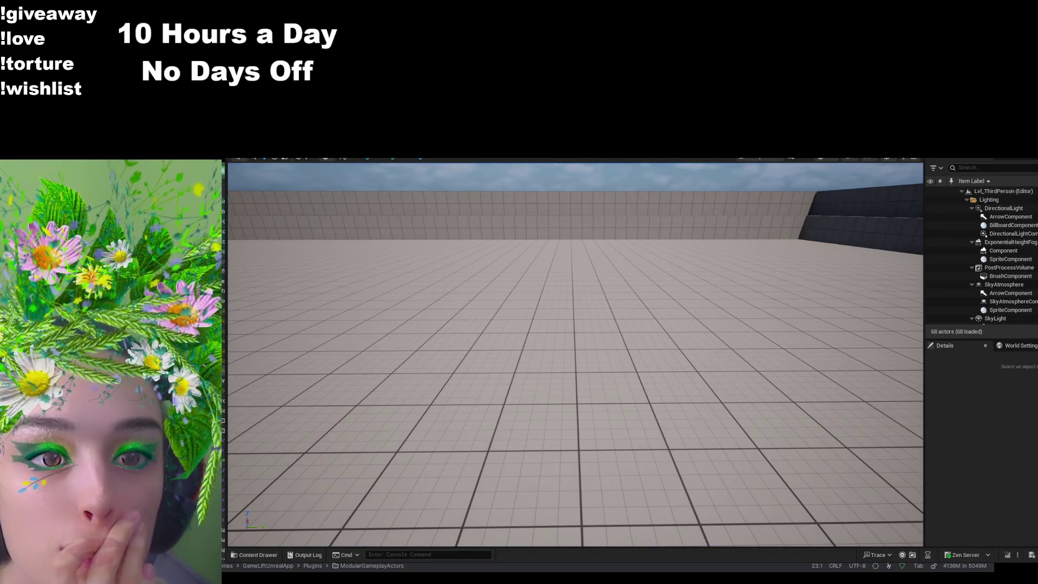
{"action": "key", "text": "ctrl+Tab"}
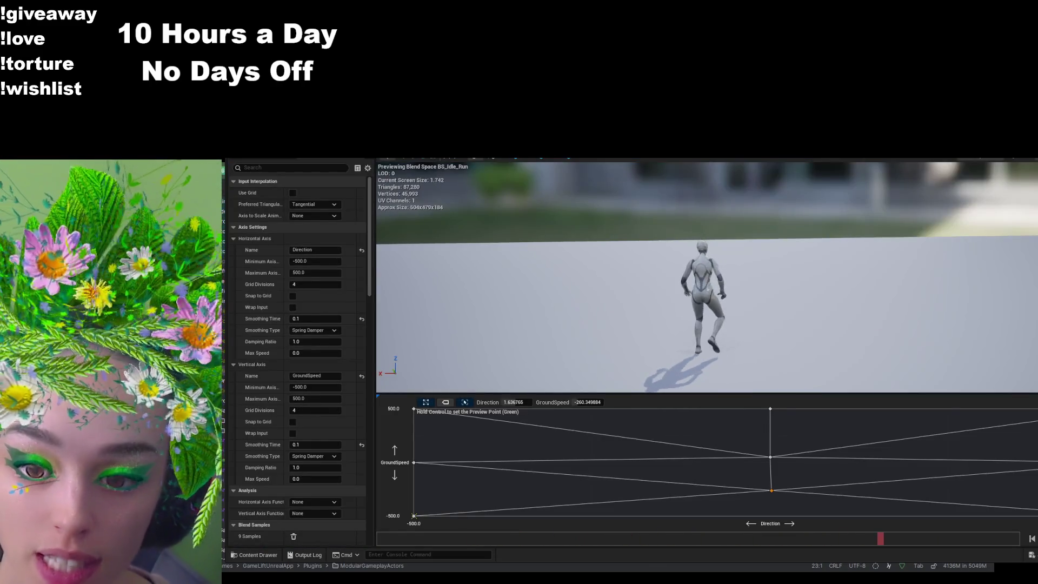
{"action": "key", "text": "ctrl+Tab"}
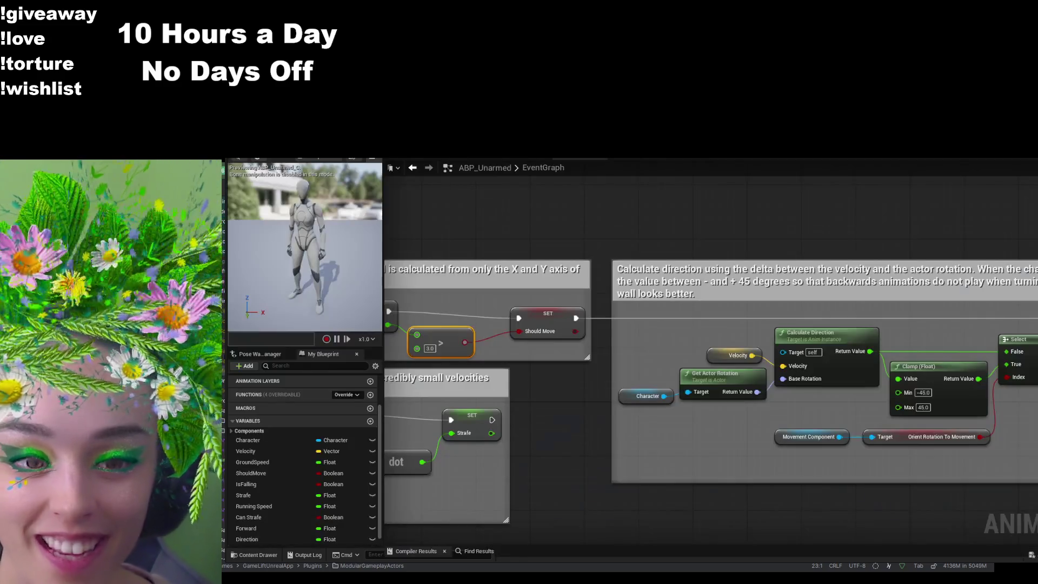
- Pan along the EventGraph execution wire, then switch to the BS_Idle_Run blend space editor
{"action": "mouse_move", "coordinate": [648, 366]}
{"action": "left_mouse_down"}
{"action": "mouse_move", "coordinate": [593, 381]}
{"action": "mouse_move", "coordinate": [604, 368]}
{"action": "left_mouse_up"}
{"action": "left_click_drag", "start_coordinate": [742, 320], "coordinate": [749, 320]}
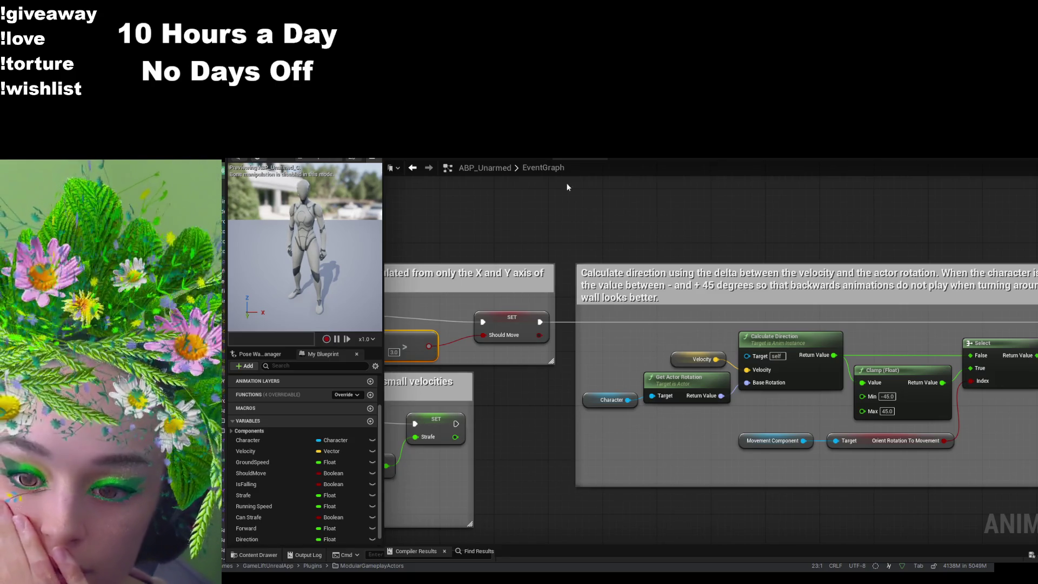
{"action": "key", "text": "ctrl+Tab"}
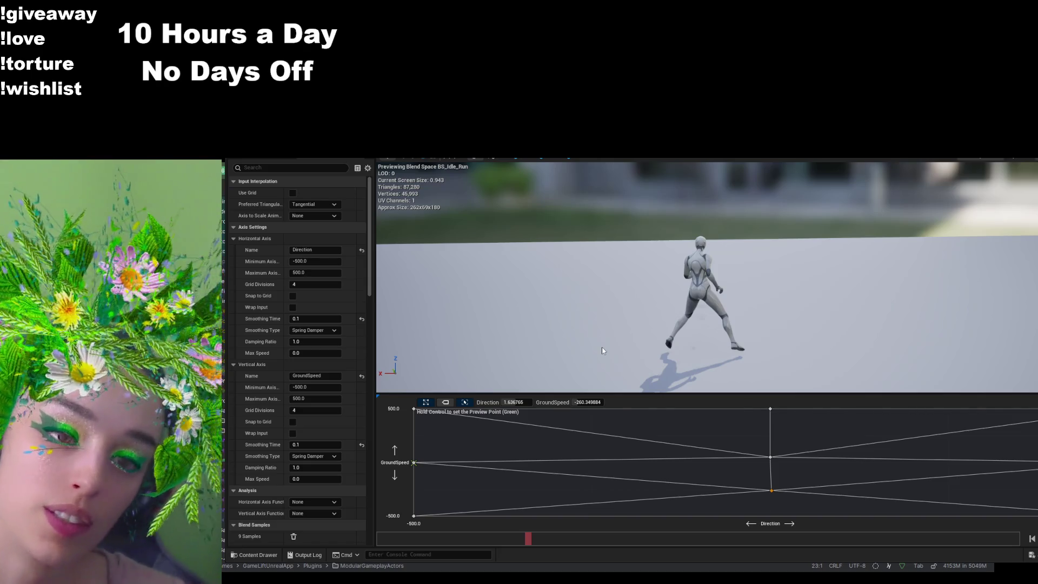
- Switch to the ABP_Unarmed EventGraph and zoom out over the Sequence and velocity logic
{"action": "key", "text": "ctrl+Tab"}
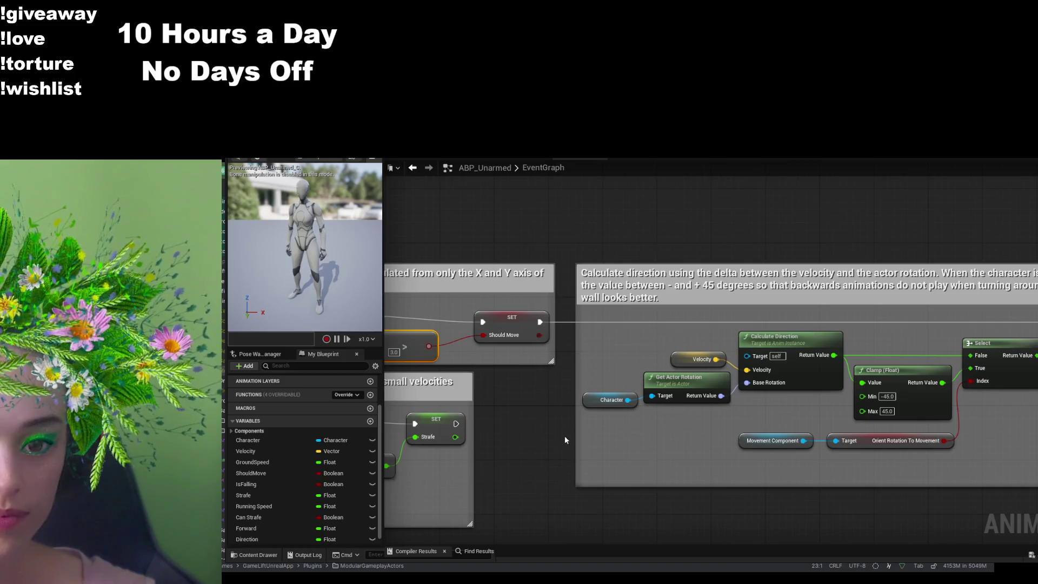
{"action": "scroll", "coordinate": [565, 432], "scroll_direction": "down", "scroll_amount": 3}
{"action": "scroll", "coordinate": [678, 433], "scroll_direction": "up", "scroll_amount": 1}
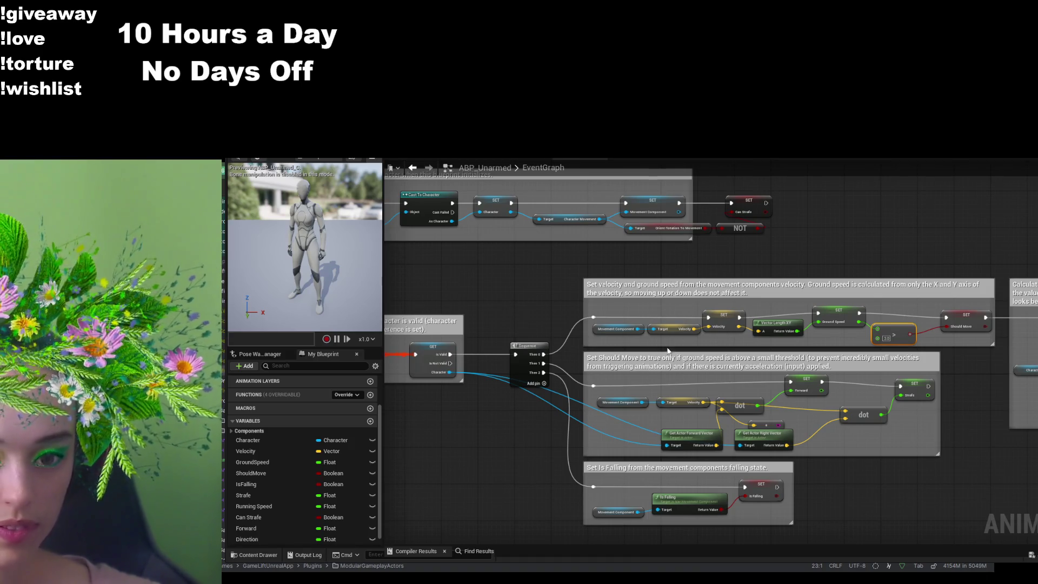
{"action": "mouse_move", "coordinate": [961, 428]}
{"action": "left_mouse_down"}
{"action": "mouse_move", "coordinate": [751, 436]}
{"action": "mouse_move", "coordinate": [888, 414]}
{"action": "left_mouse_up"}
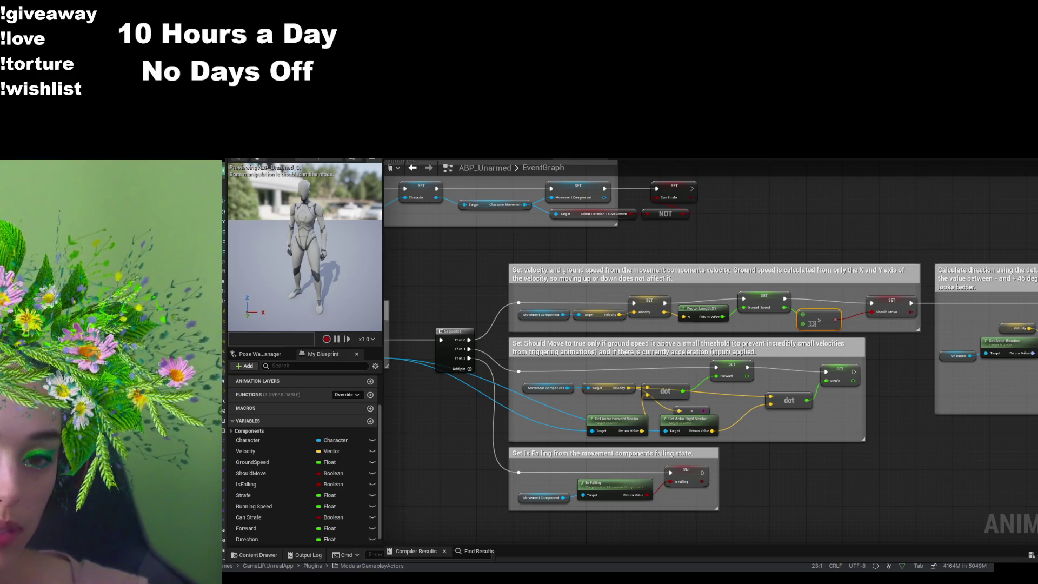
{"action": "mouse_move", "coordinate": [784, 474]}
{"action": "left_mouse_down"}
{"action": "mouse_move", "coordinate": [801, 480]}
{"action": "mouse_move", "coordinate": [673, 502]}
{"action": "mouse_move", "coordinate": [387, 500]}
{"action": "mouse_move", "coordinate": [423, 494]}
{"action": "left_mouse_up"}
{"action": "scroll", "coordinate": [800, 480], "scroll_direction": "up", "scroll_amount": 3}
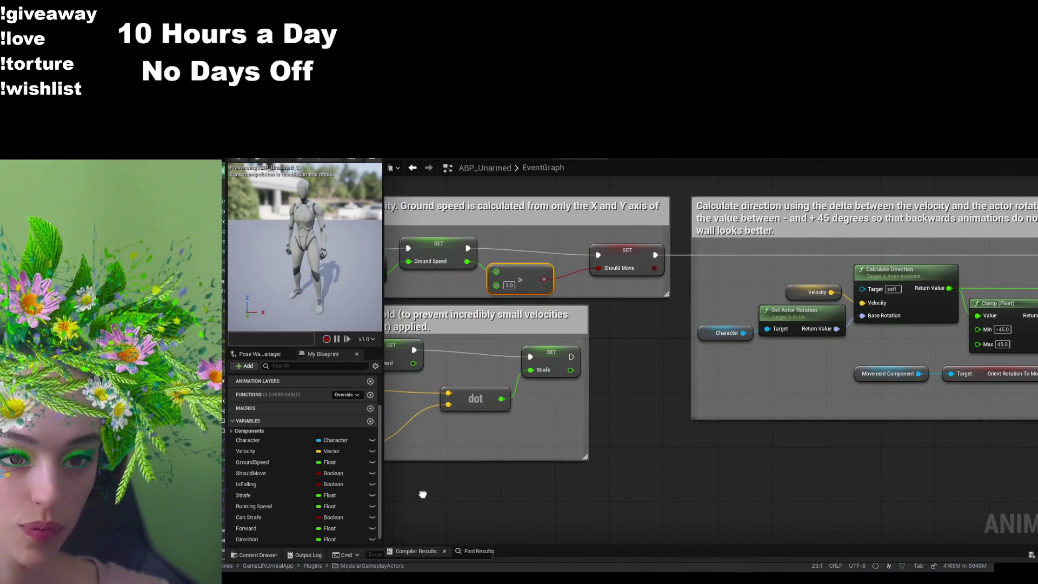
{"action": "mouse_move", "coordinate": [422, 494]}
{"action": "left_mouse_down"}
{"action": "mouse_move", "coordinate": [585, 495]}
{"action": "mouse_move", "coordinate": [903, 466]}
{"action": "mouse_move", "coordinate": [869, 465]}
{"action": "left_mouse_up"}
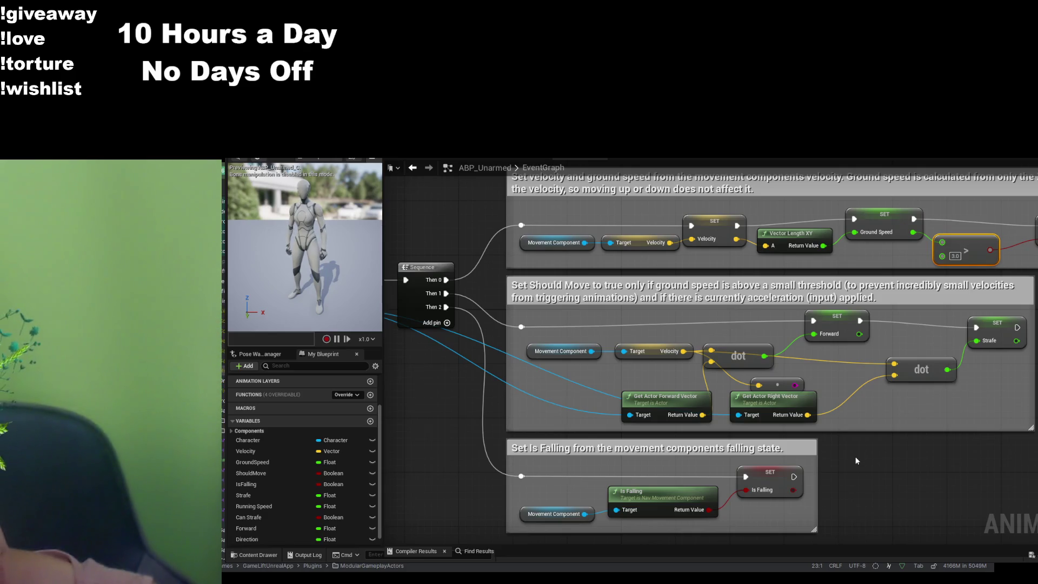
{"action": "scroll", "coordinate": [855, 460], "scroll_direction": "down", "scroll_amount": 3}
{"action": "scroll", "coordinate": [929, 485], "scroll_direction": "down", "scroll_amount": 3}
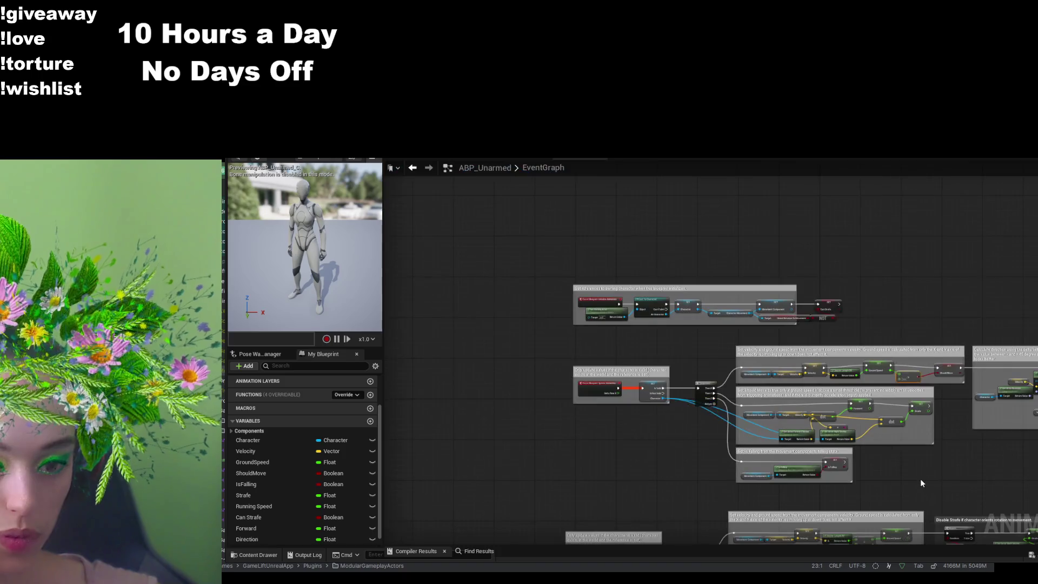
- Select the Should Move and Is Falling comment groups, then clear the selection and reframe the view
{"action": "scroll", "coordinate": [892, 486], "scroll_direction": "up", "scroll_amount": 3}
{"action": "mouse_move", "coordinate": [870, 489]}
{"action": "left_mouse_down"}
{"action": "mouse_move", "coordinate": [486, 307]}
{"action": "mouse_move", "coordinate": [490, 325]}
{"action": "left_mouse_up"}
{"action": "left_click_drag", "start_coordinate": [580, 320], "coordinate": [582, 344]}
{"action": "mouse_move", "coordinate": [886, 483]}
{"action": "left_mouse_down"}
{"action": "mouse_move", "coordinate": [540, 316]}
{"action": "mouse_move", "coordinate": [589, 317]}
{"action": "mouse_move", "coordinate": [604, 349]}
{"action": "left_mouse_up"}
{"action": "left_click", "coordinate": [924, 447]}
{"action": "left_click_drag", "start_coordinate": [865, 449], "coordinate": [897, 428]}
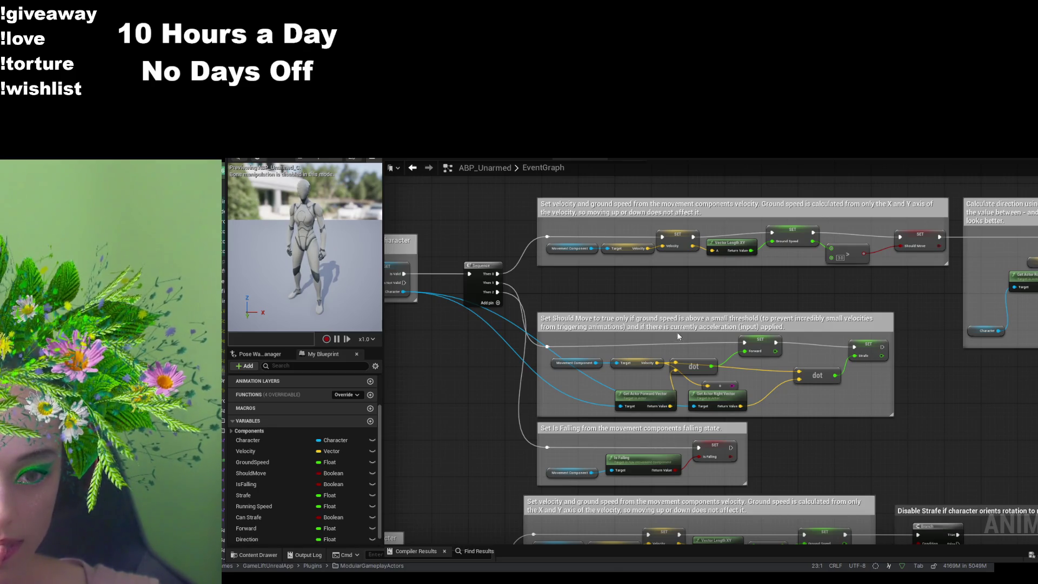
{"action": "scroll", "coordinate": [684, 310], "scroll_direction": "down", "scroll_amount": 6}
{"action": "scroll", "coordinate": [836, 394], "scroll_direction": "up", "scroll_amount": 4}
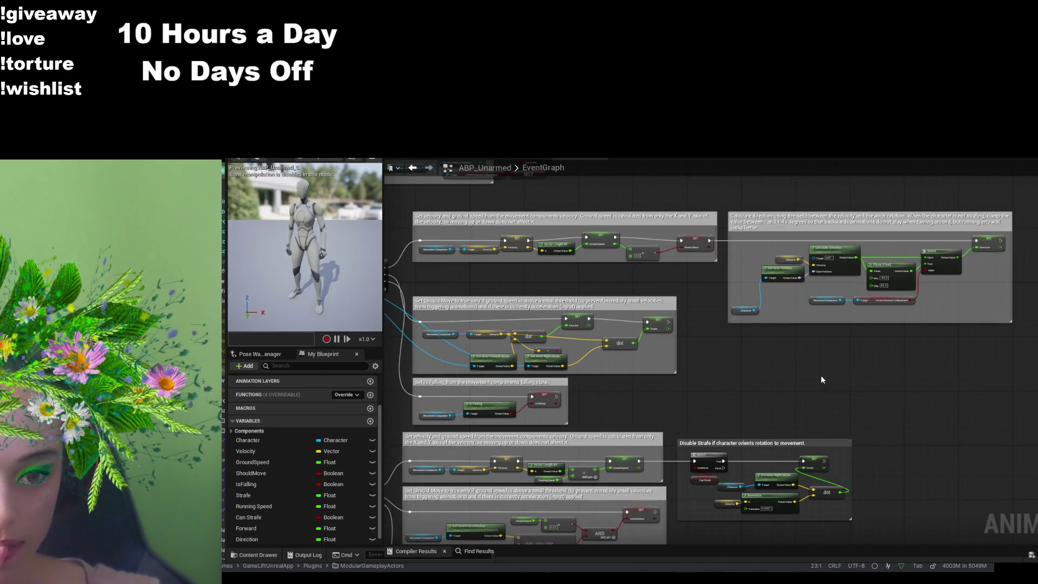
{"action": "scroll", "coordinate": [821, 379], "scroll_direction": "down", "scroll_amount": 4}
{"action": "scroll", "coordinate": [946, 378], "scroll_direction": "up", "scroll_amount": 3}
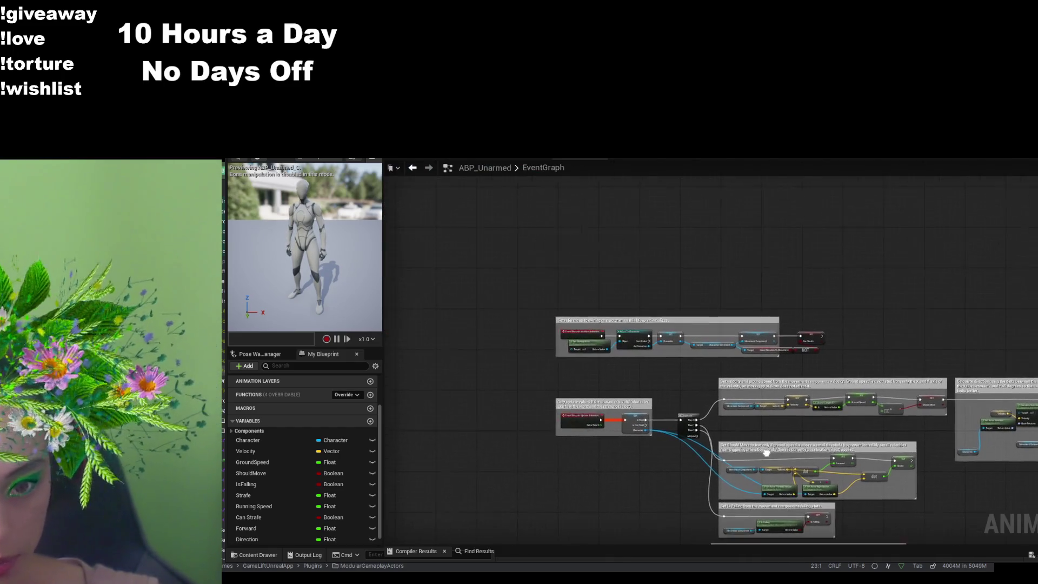
- Move the top comment group up and place the SET CanStrafe and NOT nodes beside it
{"action": "left_click_drag", "start_coordinate": [850, 371], "coordinate": [466, 281]}
{"action": "left_click", "coordinate": [676, 327]}
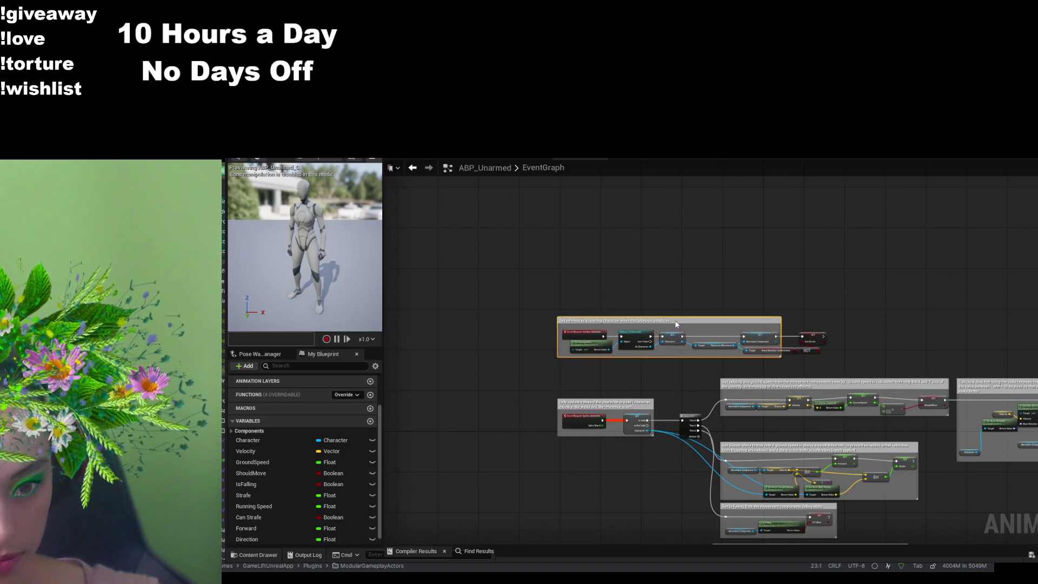
{"action": "left_click_drag", "start_coordinate": [680, 323], "coordinate": [673, 231]}
{"action": "left_click_drag", "start_coordinate": [824, 301], "coordinate": [712, 355]}
{"action": "left_click_drag", "start_coordinate": [806, 337], "coordinate": [838, 258]}
{"action": "left_click_drag", "start_coordinate": [937, 321], "coordinate": [745, 320]}
- Move the Velocity and Direction comment boxes further up
{"action": "mouse_move", "coordinate": [1035, 328]}
{"action": "left_mouse_down"}
{"action": "mouse_move", "coordinate": [751, 414]}
{"action": "mouse_move", "coordinate": [523, 430]}
{"action": "left_mouse_up"}
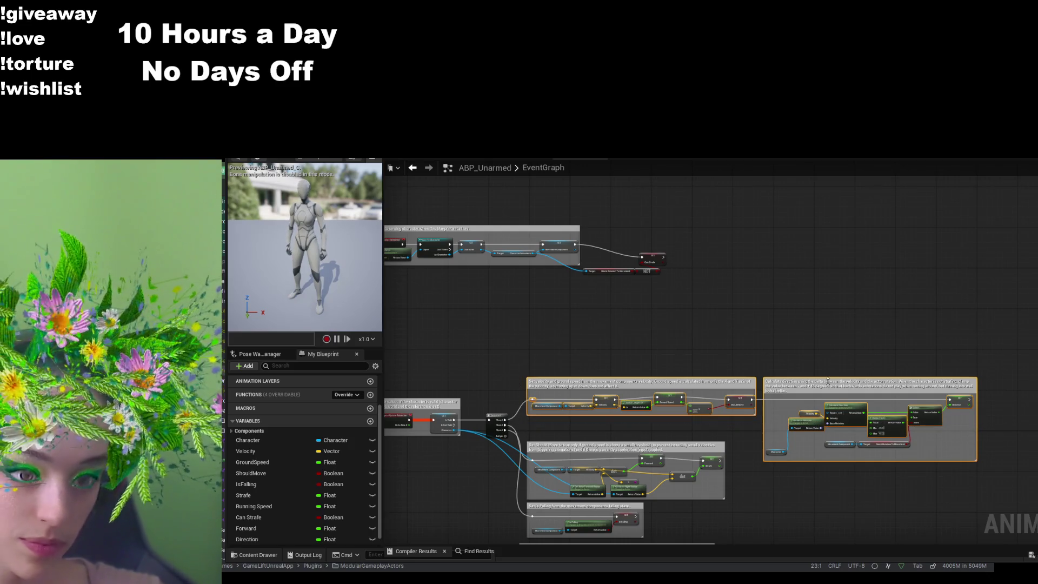
{"action": "left_click", "coordinate": [821, 387]}
{"action": "left_click", "coordinate": [718, 383], "text": "ctrl"}
{"action": "left_click_drag", "start_coordinate": [718, 384], "coordinate": [713, 302]}
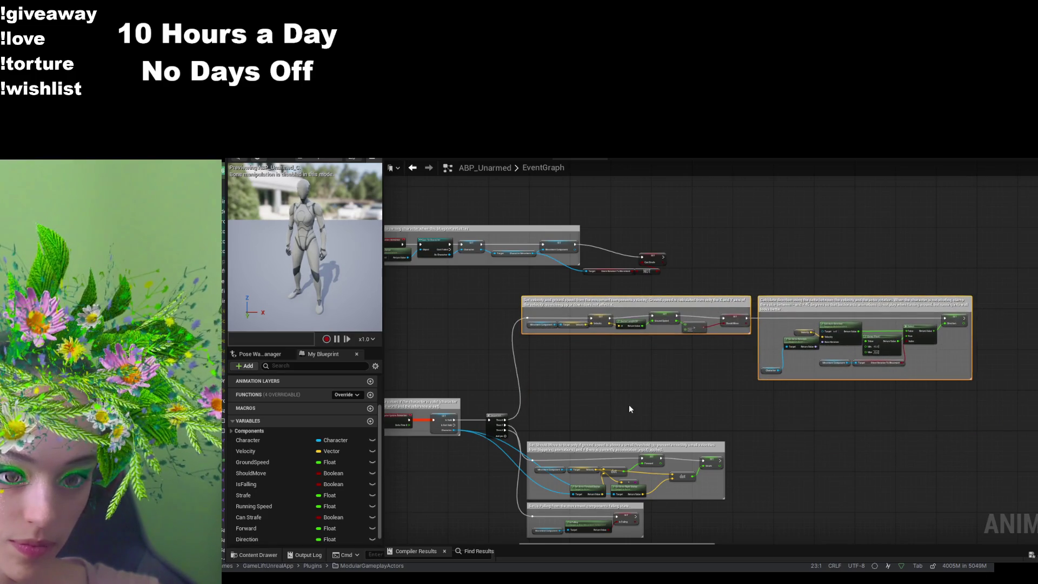
{"action": "scroll", "coordinate": [628, 405], "scroll_direction": "up", "scroll_amount": 5}
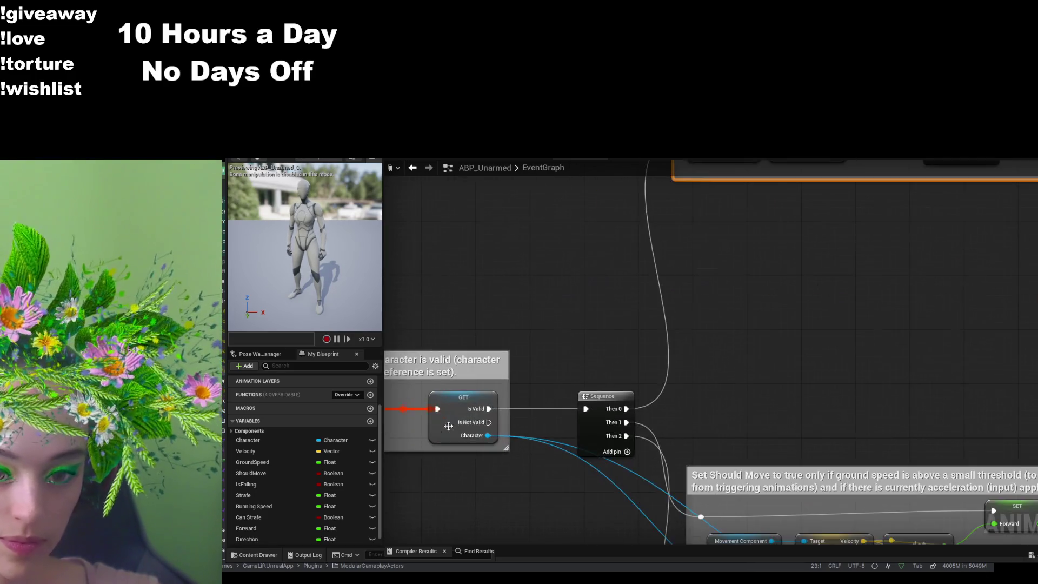
- Add a fourth output pin, Then 3, to the Sequence node
{"action": "left_click", "coordinate": [624, 455]}
{"action": "left_click", "coordinate": [626, 452]}
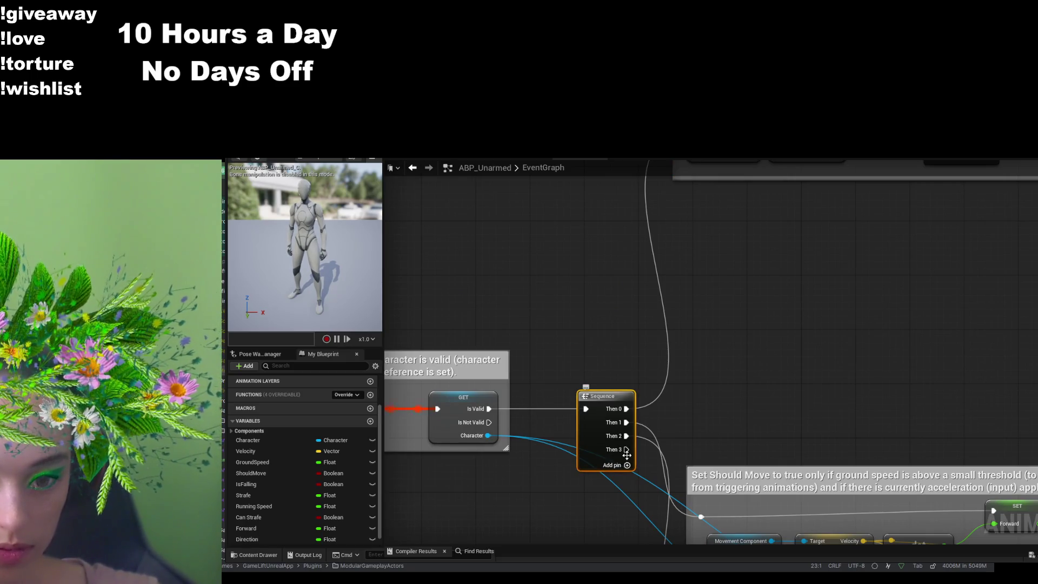
{"action": "scroll", "coordinate": [356, 427], "scroll_direction": "down", "scroll_amount": 1}
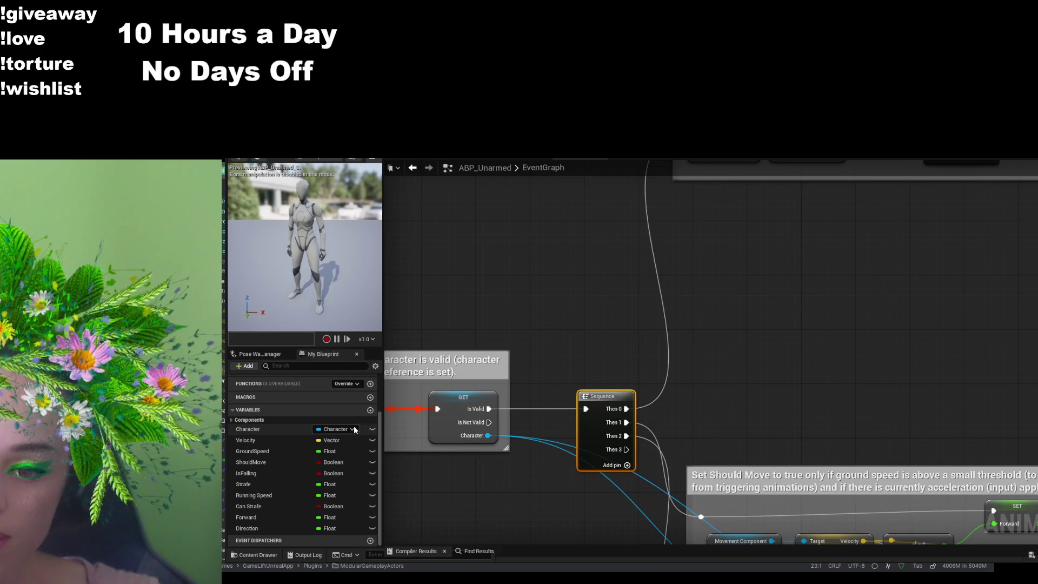
- Add test Float variables, undo them, and select the velocity and direction comment groups
{"action": "left_click", "coordinate": [370, 409]}
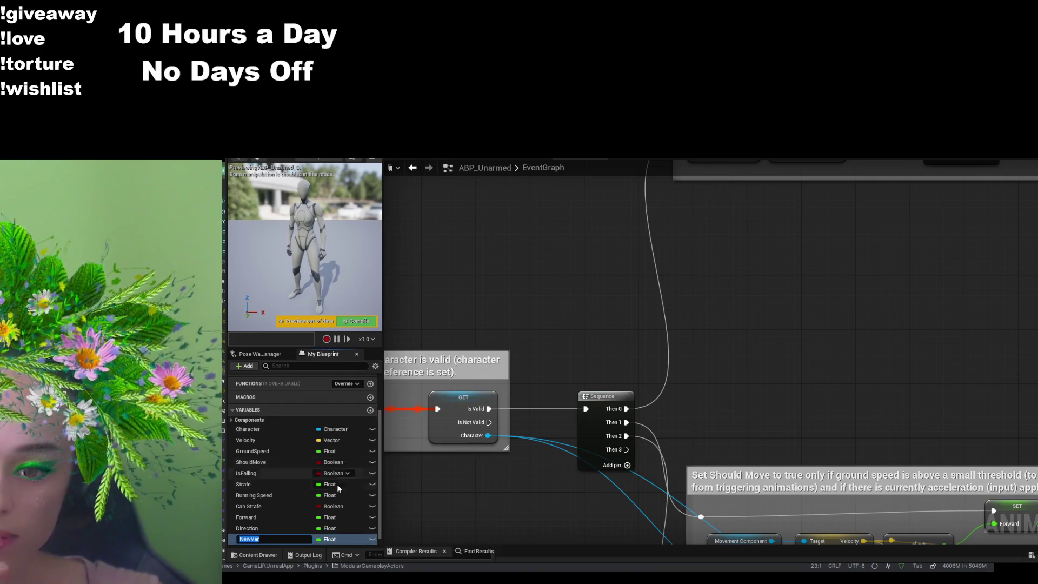
{"action": "type", "text": "F"}
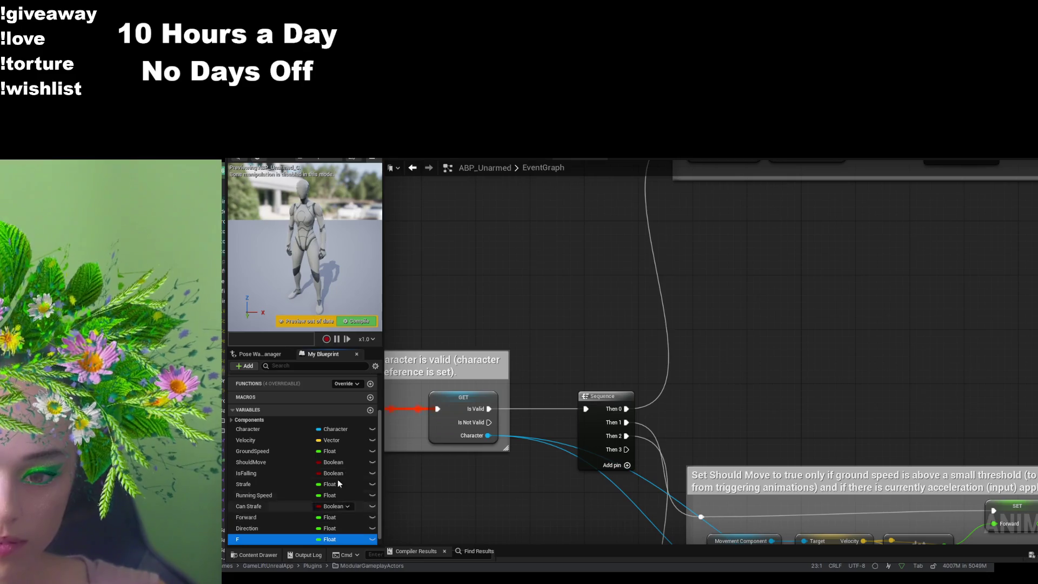
{"action": "left_click", "coordinate": [370, 409]}
{"action": "type", "text": "D"}
{"action": "key", "text": "Return"}
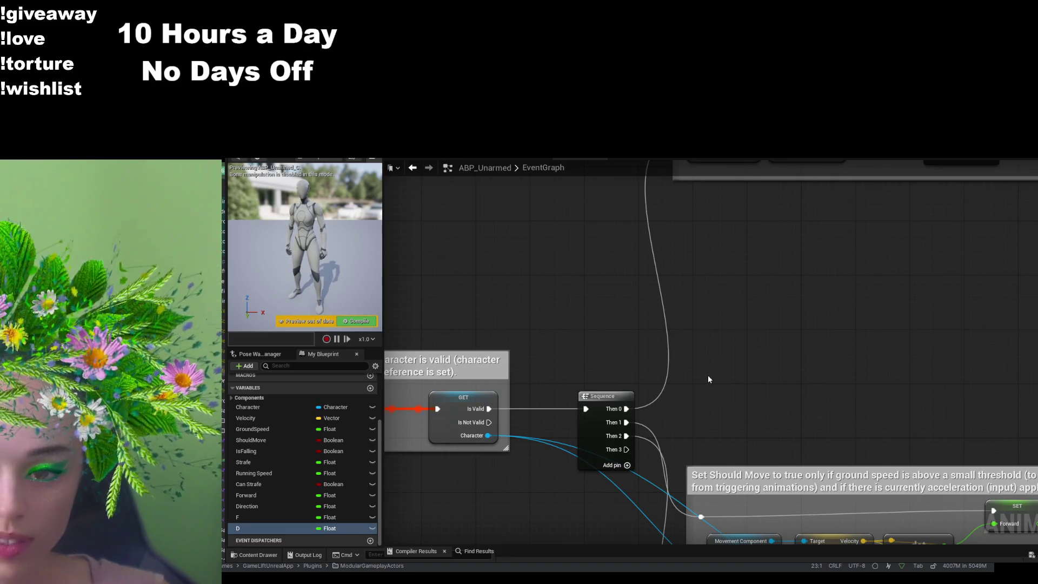
{"action": "key", "text": "ctrl+z"}
{"action": "key", "text": "ctrl+z"}
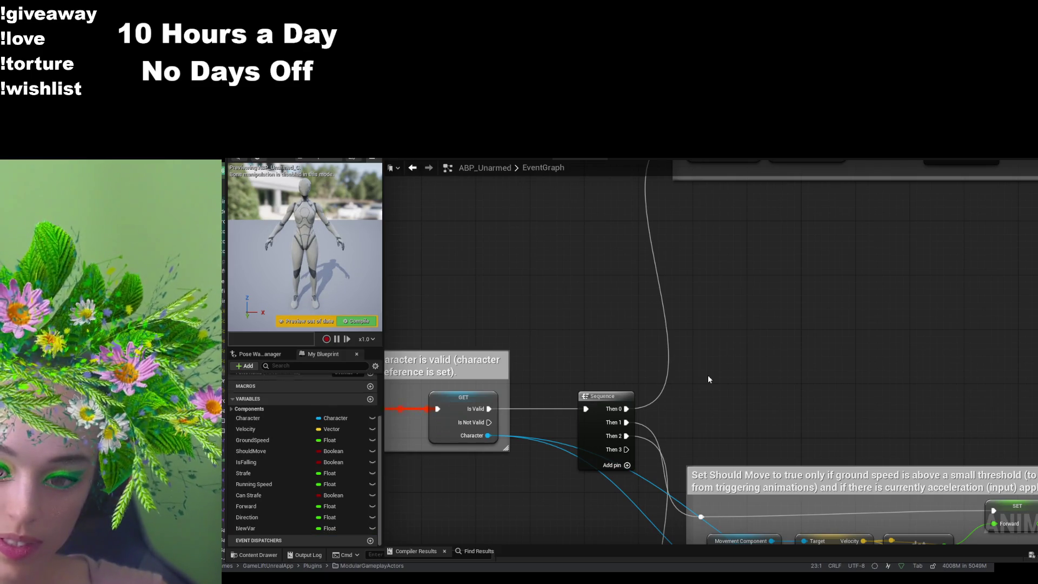
{"action": "key", "text": "ctrl+z"}
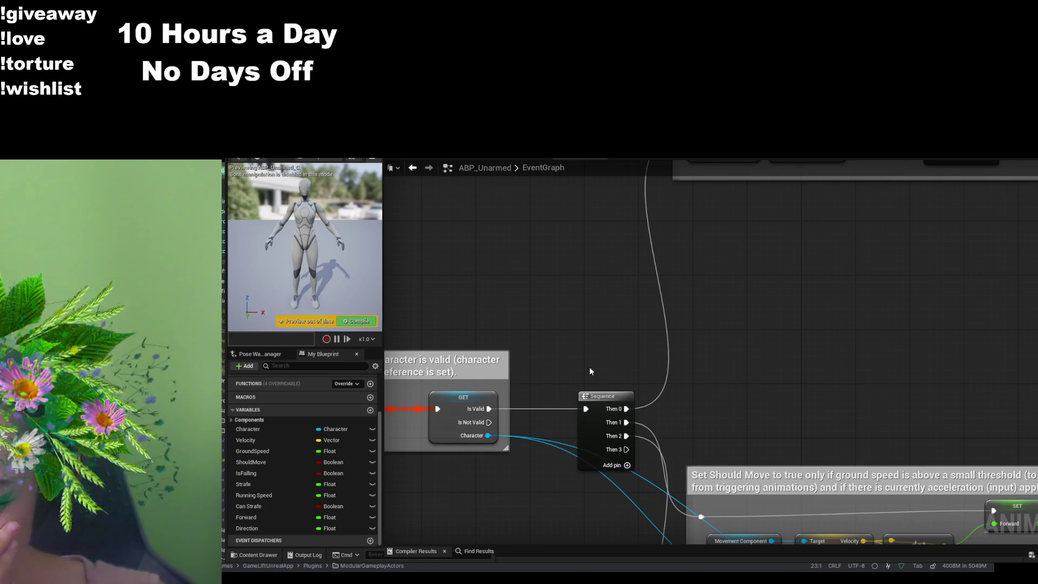
{"action": "scroll", "coordinate": [591, 371], "scroll_direction": "down", "scroll_amount": 5}
{"action": "mouse_move", "coordinate": [1037, 308]}
{"action": "left_mouse_down"}
{"action": "mouse_move", "coordinate": [842, 432]}
{"action": "mouse_move", "coordinate": [562, 470]}
{"action": "mouse_move", "coordinate": [568, 433]}
{"action": "mouse_move", "coordinate": [535, 421]}
{"action": "mouse_move", "coordinate": [573, 416]}
{"action": "left_mouse_up"}
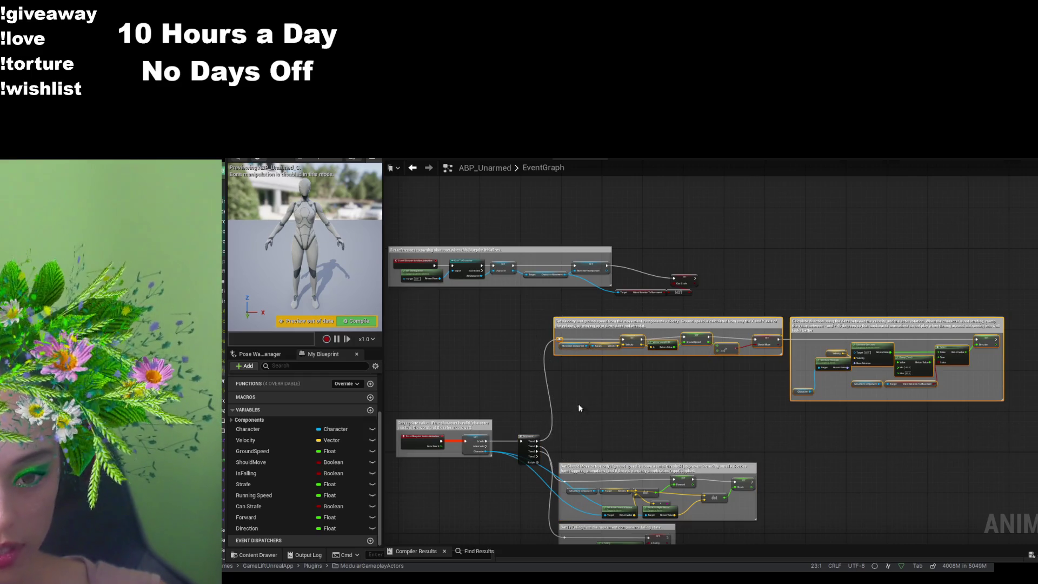
- Move the velocity and direction comment groups down in the event graph
{"action": "left_click_drag", "start_coordinate": [616, 325], "coordinate": [621, 413]}
{"action": "left_click", "coordinate": [639, 373]}
{"action": "scroll", "coordinate": [627, 367], "scroll_direction": "up", "scroll_amount": 3}
{"action": "scroll", "coordinate": [619, 359], "scroll_direction": "down", "scroll_amount": 1}
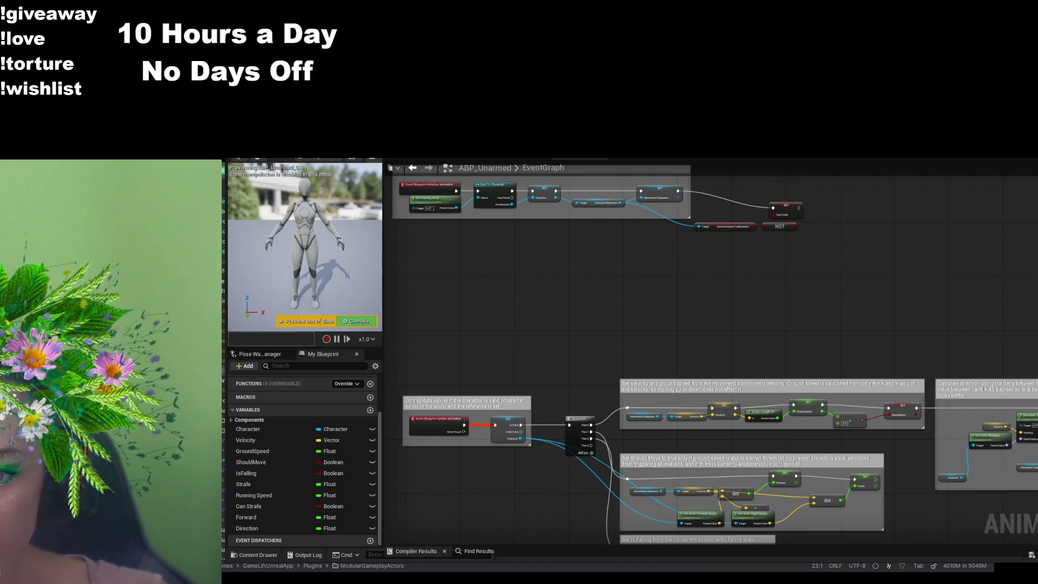
- Compile ABP_Unarmed and switch to the BS_Idle_Run blend space
{"action": "left_click", "coordinate": [356, 321]}
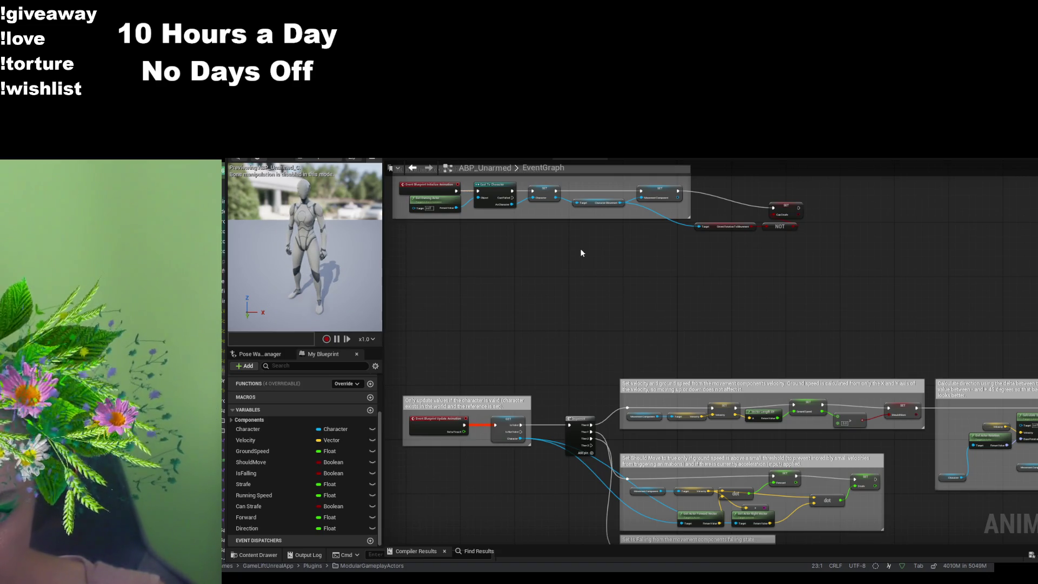
{"action": "left_click_drag", "start_coordinate": [645, 369], "coordinate": [680, 287]}
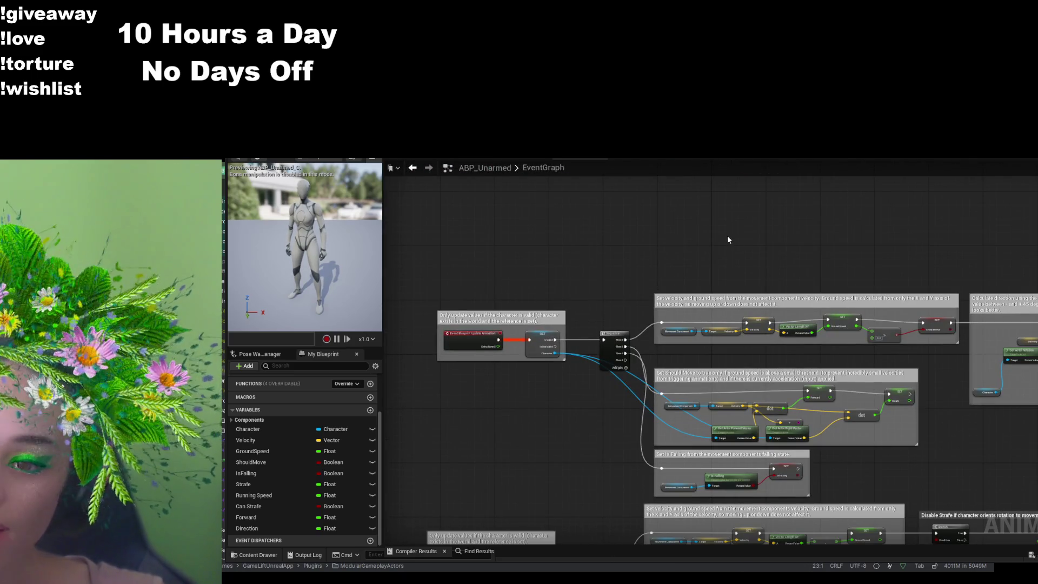
{"action": "left_click", "coordinate": [594, 159]}
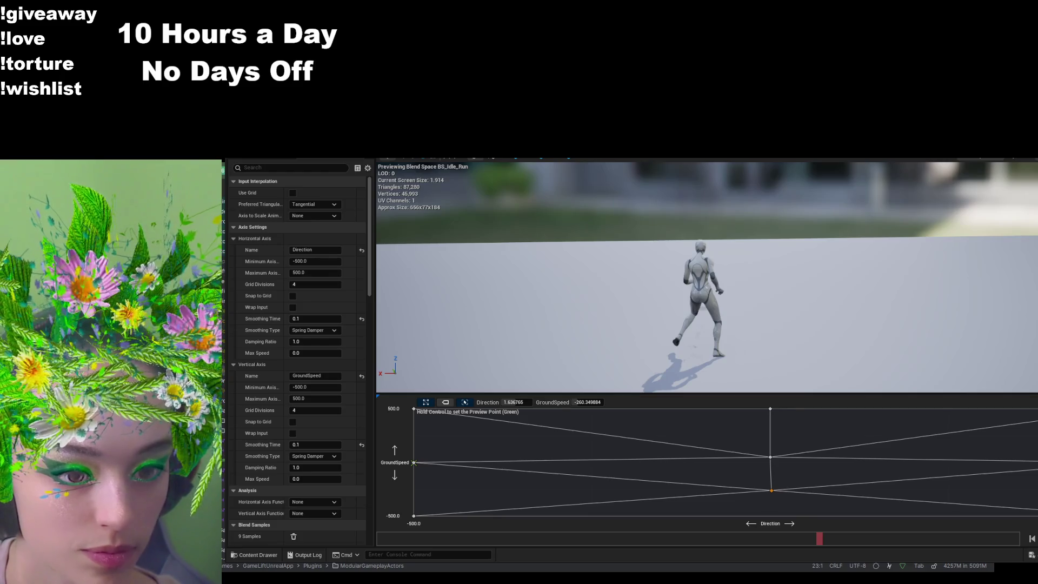
- Reposition blend samples along the top edge and toward the top left of the grid
{"action": "left_click_drag", "start_coordinate": [1035, 411], "coordinate": [881, 409]}
{"action": "left_click", "coordinate": [881, 410]}
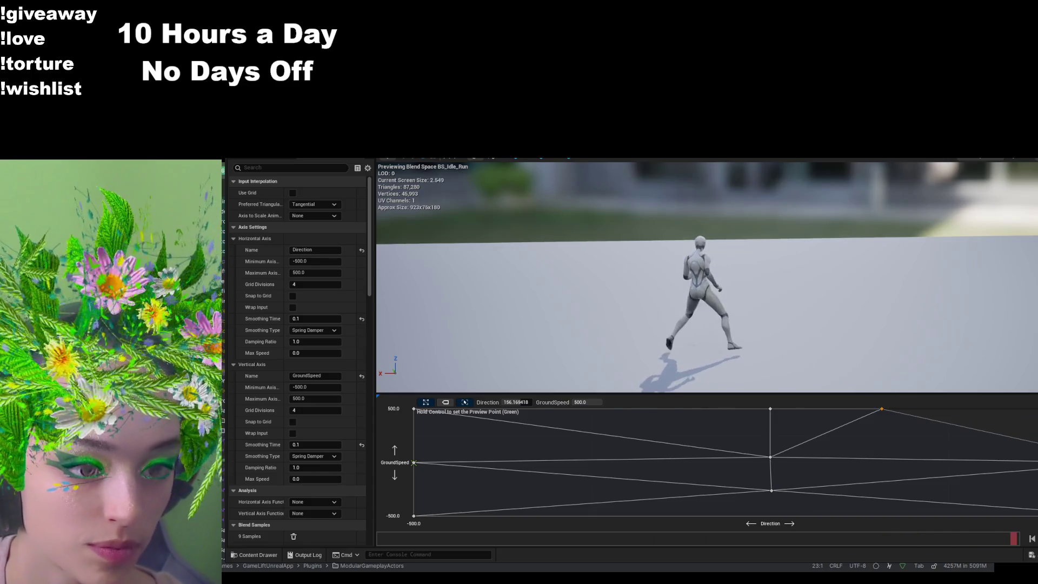
{"action": "left_click_drag", "start_coordinate": [413, 409], "coordinate": [469, 409]}
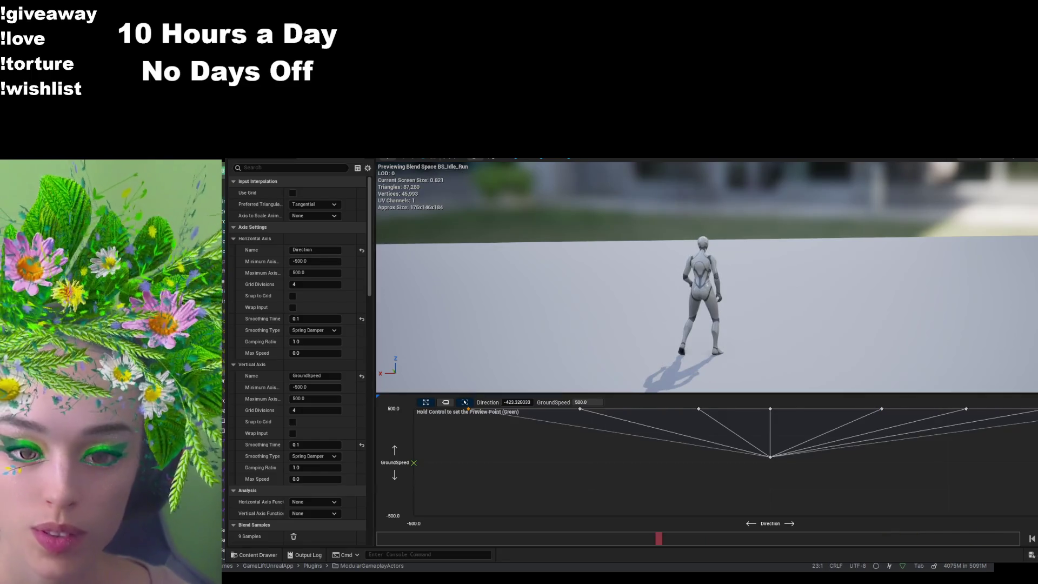
- Add Run_Back from Animations > Run2 > Quinn and lower the centre sample to about (-10.8, -181.2)
{"action": "left_click", "coordinate": [268, 552]}
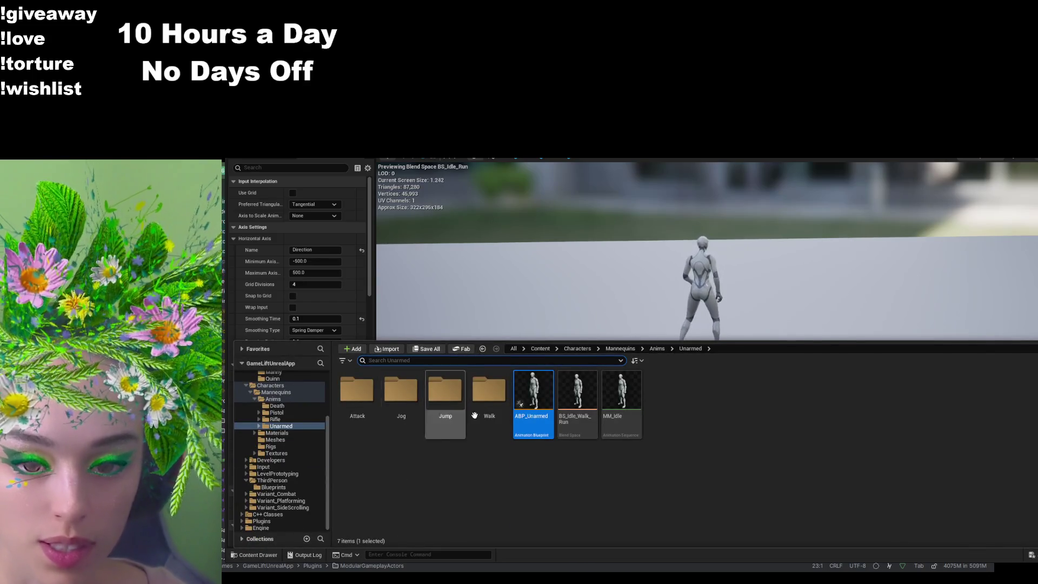
{"action": "left_click", "coordinate": [657, 349]}
{"action": "left_click", "coordinate": [620, 349]}
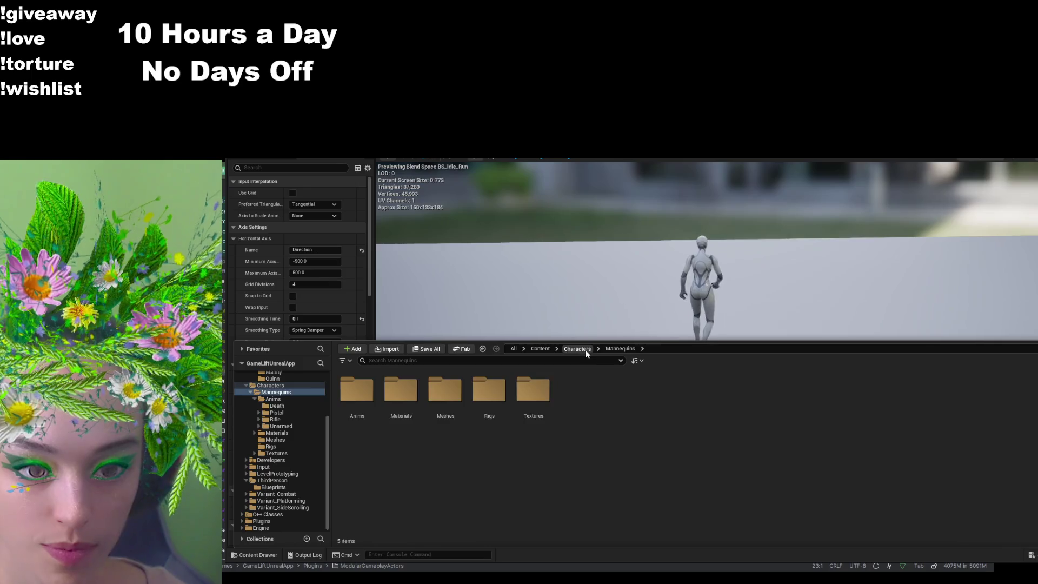
{"action": "left_click", "coordinate": [579, 348]}
{"action": "left_click", "coordinate": [540, 348]}
{"action": "double_click", "coordinate": [362, 400]}
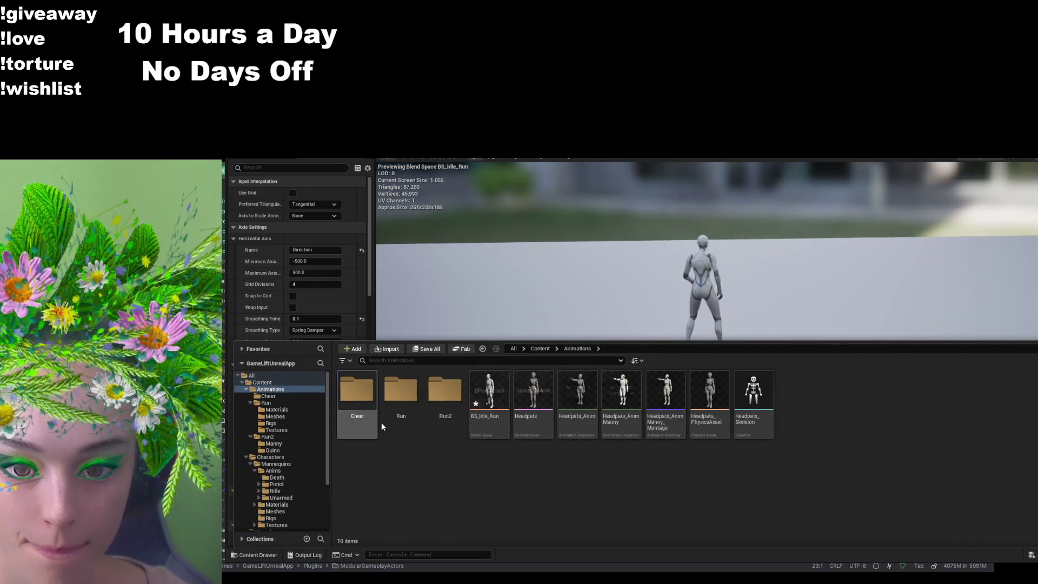
{"action": "double_click", "coordinate": [457, 395]}
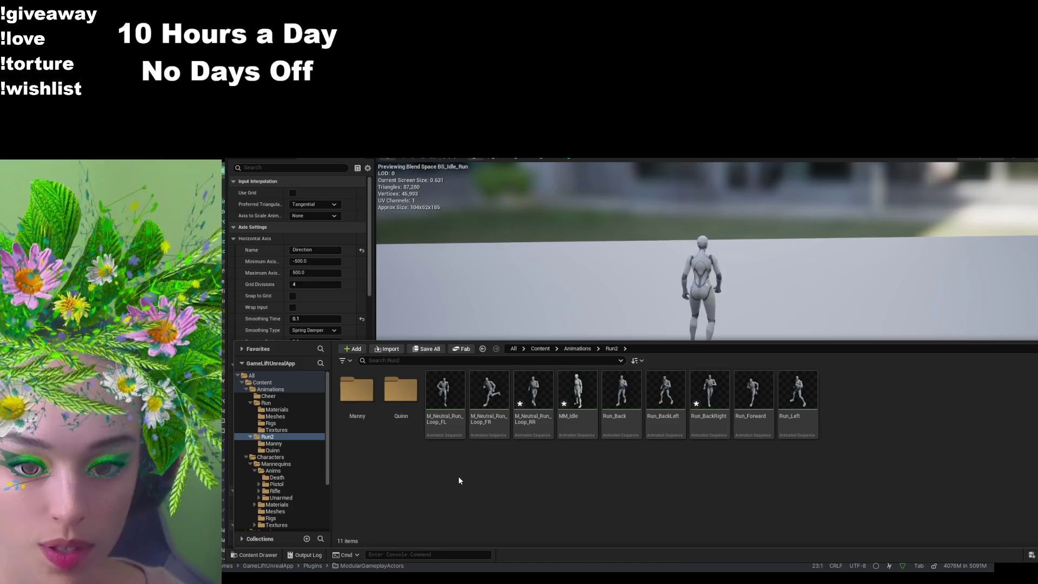
{"action": "double_click", "coordinate": [400, 390]}
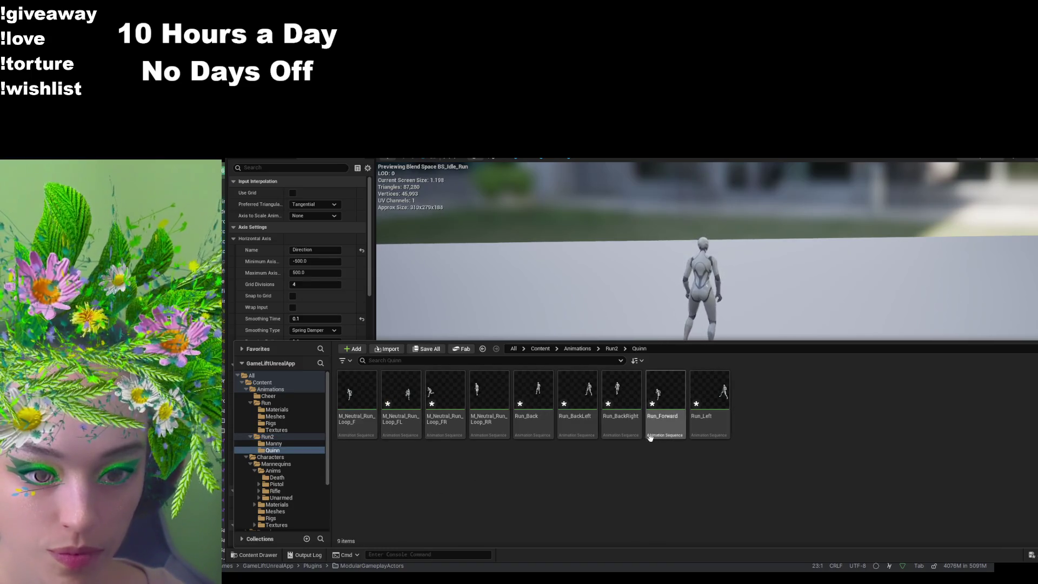
{"action": "mouse_move", "coordinate": [533, 397]}
{"action": "left_mouse_down"}
{"action": "mouse_move", "coordinate": [643, 290]}
{"action": "mouse_move", "coordinate": [486, 479]}
{"action": "mouse_move", "coordinate": [428, 454]}
{"action": "mouse_move", "coordinate": [463, 468]}
{"action": "mouse_move", "coordinate": [431, 454]}
{"action": "mouse_move", "coordinate": [395, 404]}
{"action": "left_mouse_up"}
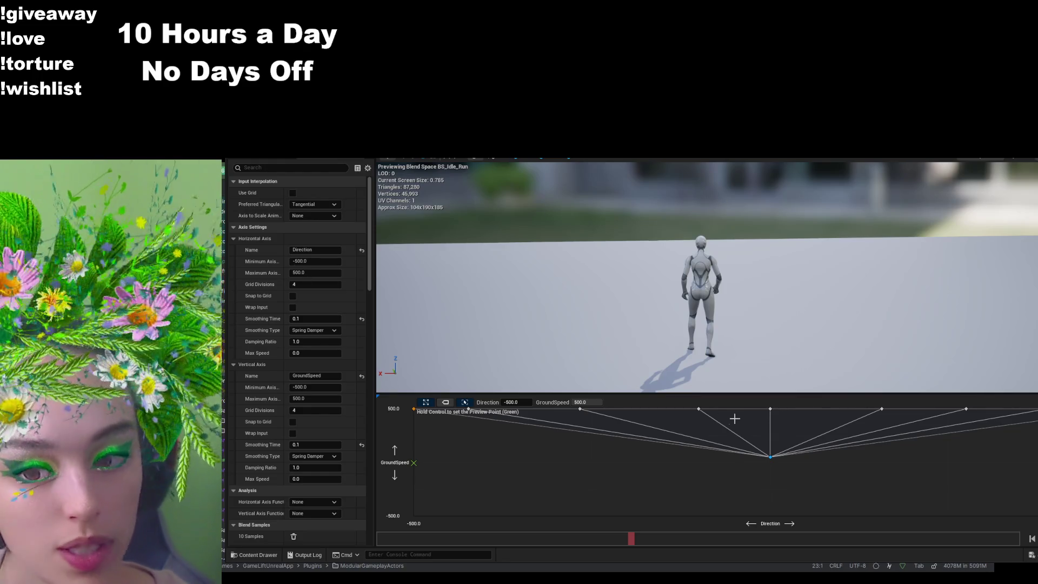
{"action": "mouse_move", "coordinate": [770, 457]}
{"action": "left_mouse_down"}
{"action": "mouse_move", "coordinate": [764, 513]}
{"action": "mouse_move", "coordinate": [763, 481]}
{"action": "left_mouse_up"}
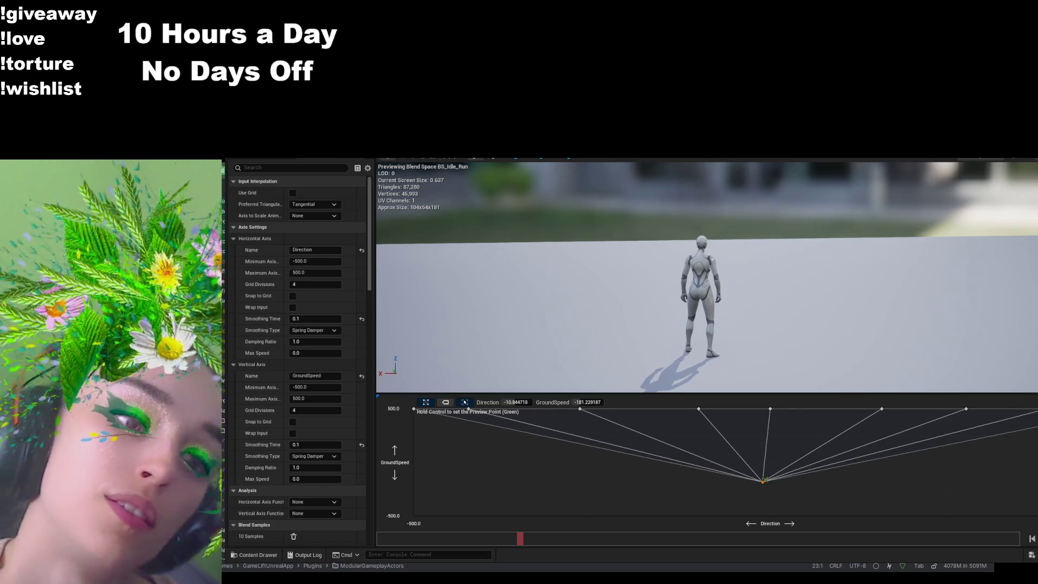
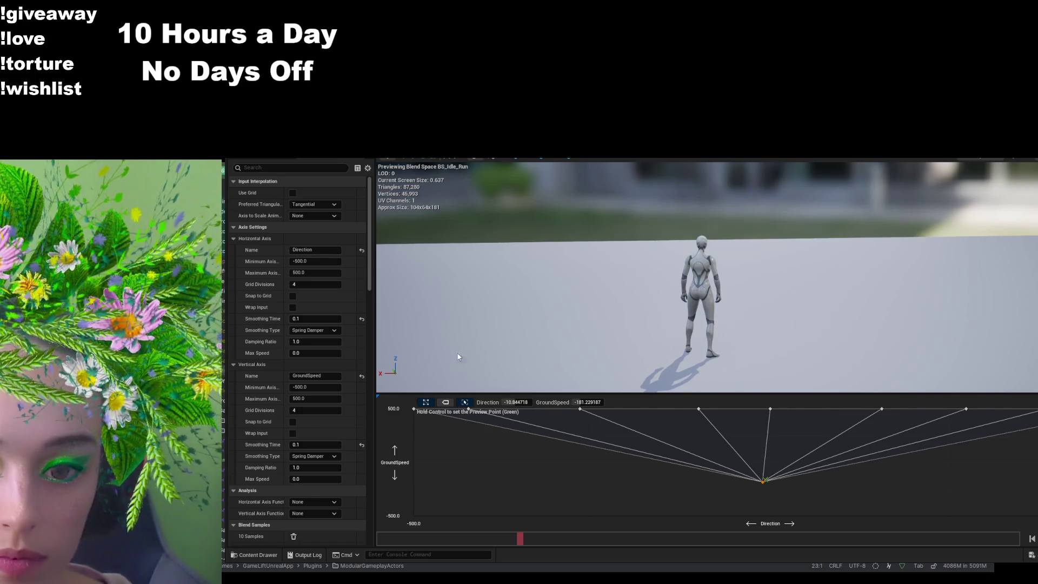
- Enter -180 minimum, 180 maximum and 8 grid divisions for the horizontal Direction axis
{"action": "left_click", "coordinate": [314, 261]}
{"action": "type", "text": "-"}
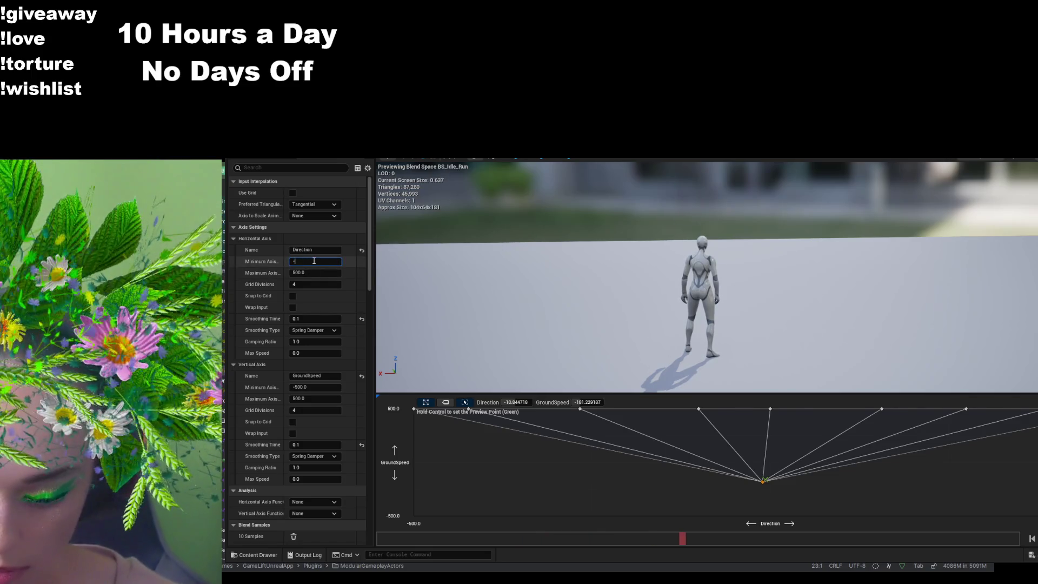
{"action": "type", "text": "180"}
{"action": "key", "text": "Return"}
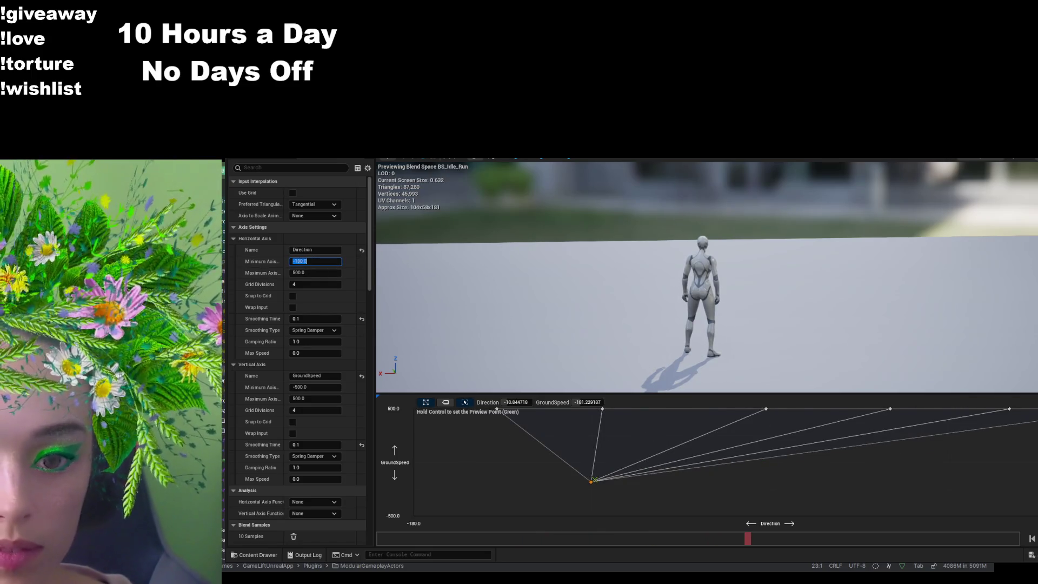
{"action": "key", "text": "Tab"}
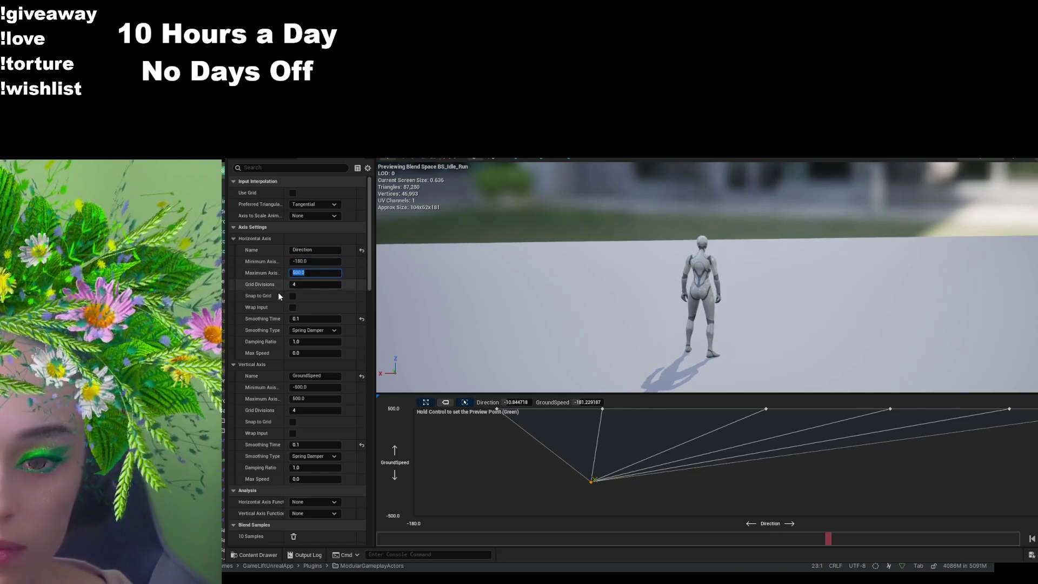
{"action": "type", "text": "180"}
{"action": "key", "text": "Return"}
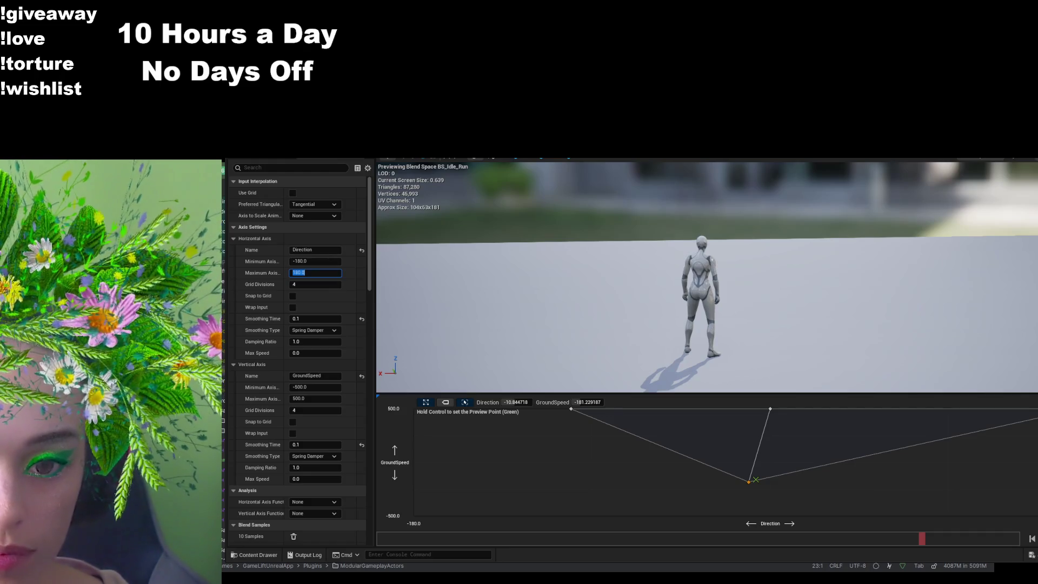
{"action": "left_click", "coordinate": [334, 285]}
{"action": "type", "text": "8"}
{"action": "key", "text": "Return"}
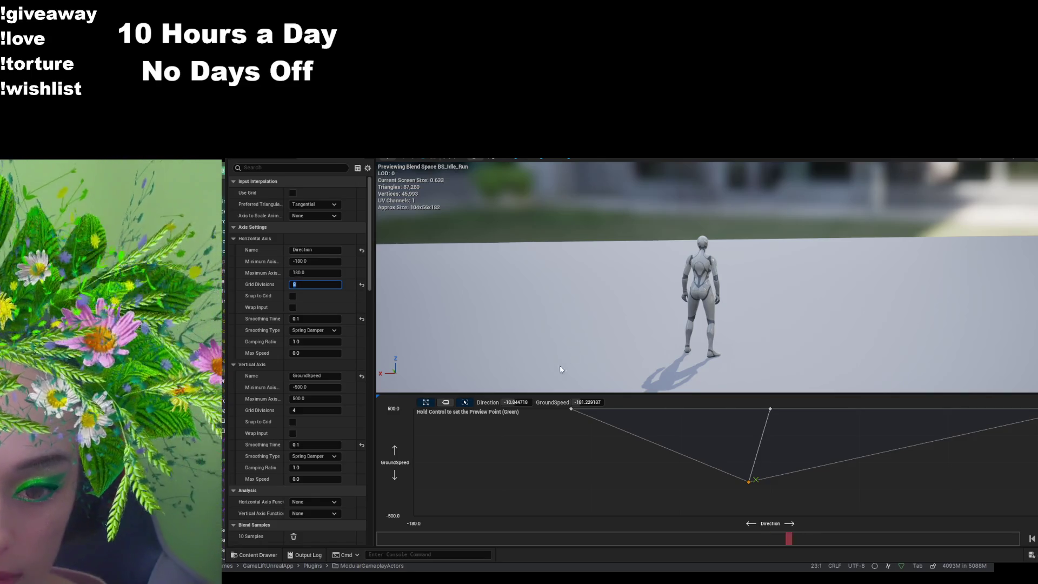
- Search the Content Drawer for 'idle' and select the MM_Idle animation
{"action": "left_click", "coordinate": [253, 555]}
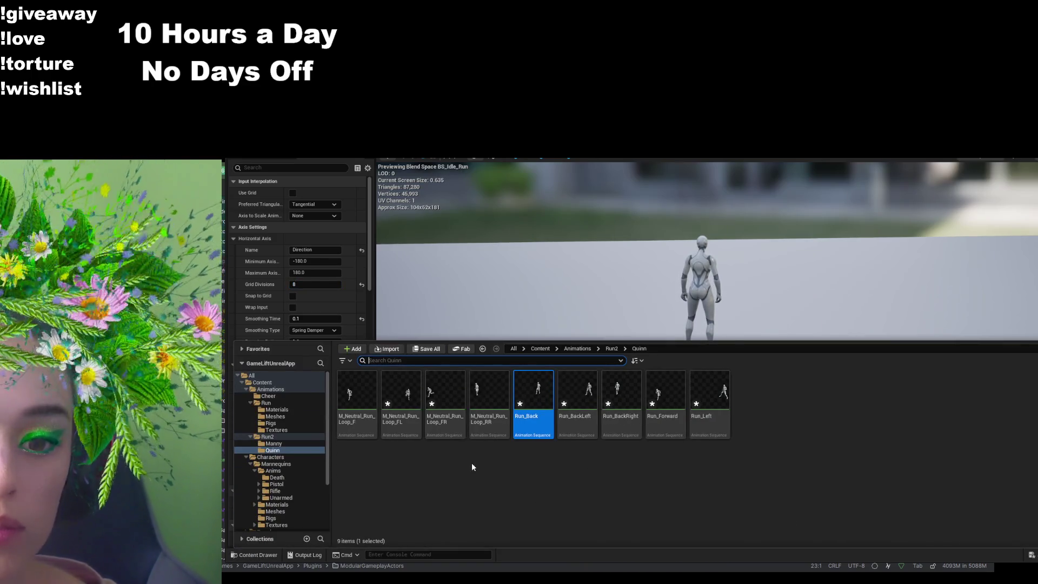
{"action": "left_click", "coordinate": [611, 348]}
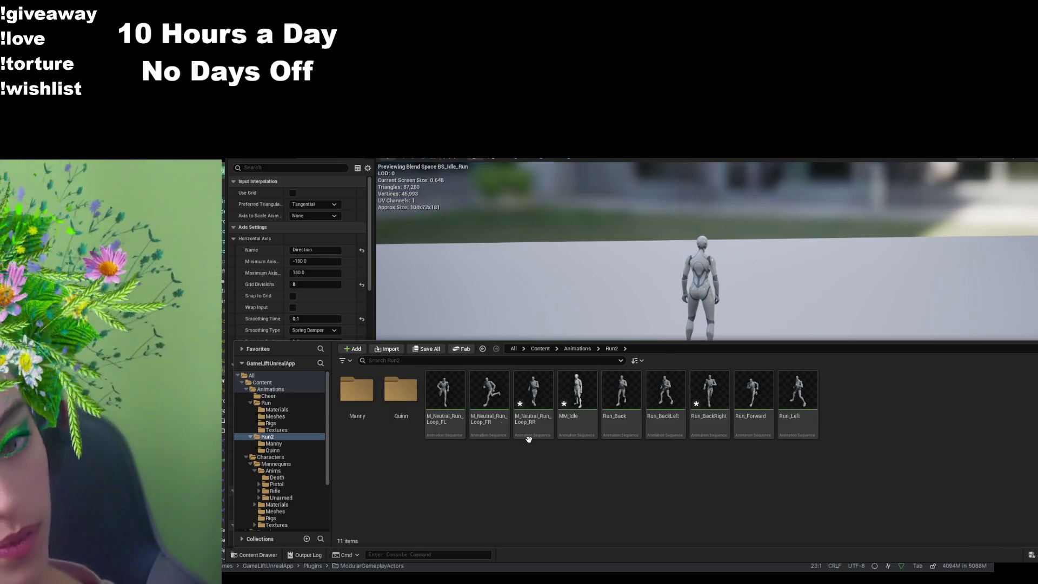
{"action": "left_click", "coordinate": [540, 349]}
{"action": "left_click", "coordinate": [518, 363]}
{"action": "type", "text": "idle"}
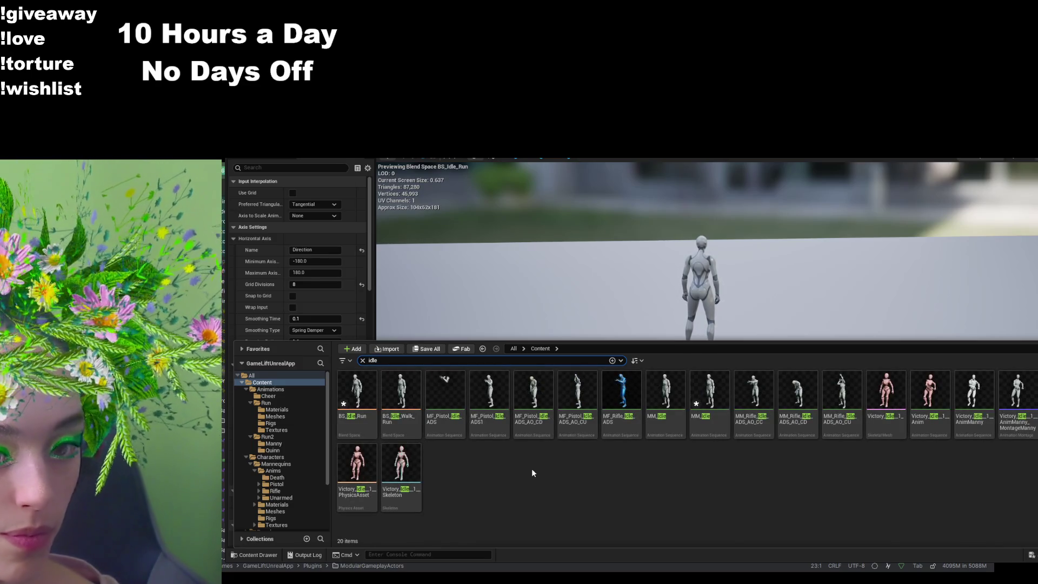
{"action": "left_click", "coordinate": [712, 408]}
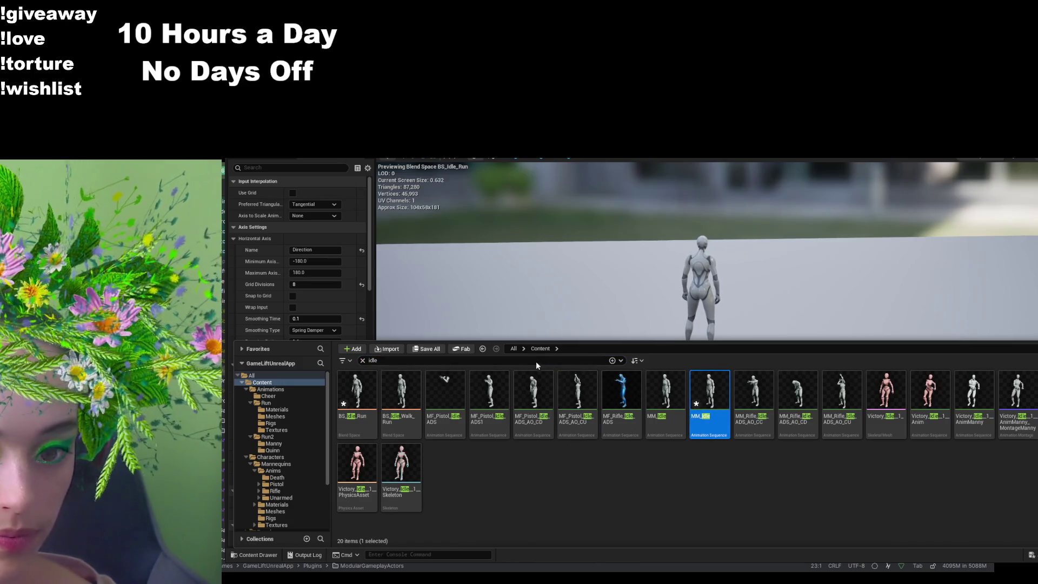
- Browse to Content/Animations/Run2/Quinn and drag MM_Idle onto the grid's bottom-left corner
{"action": "left_click_drag", "start_coordinate": [529, 341], "coordinate": [523, 338]}
{"action": "left_click", "coordinate": [517, 346]}
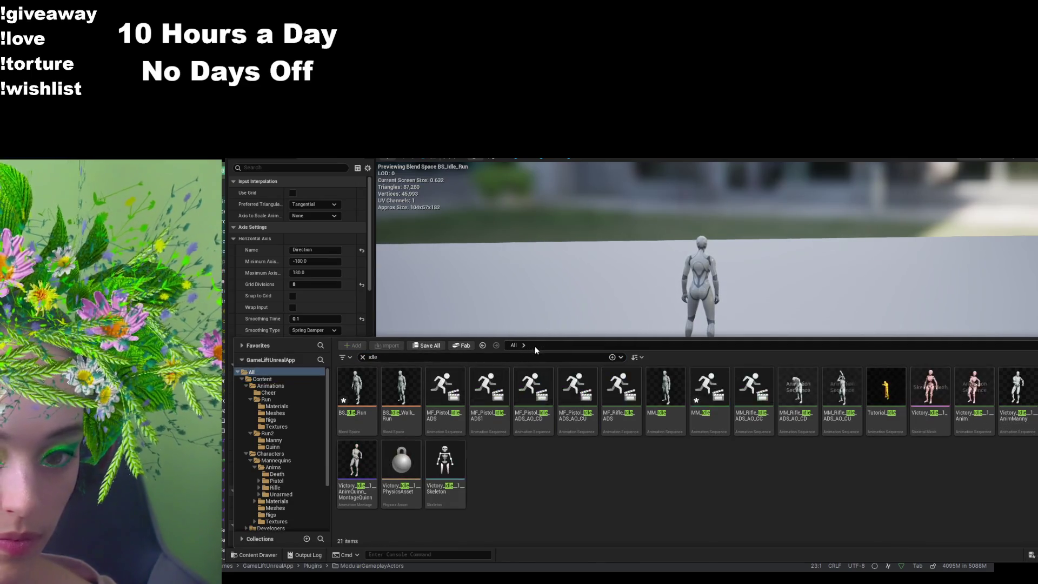
{"action": "left_click", "coordinate": [534, 346]}
{"action": "left_click", "coordinate": [363, 357]}
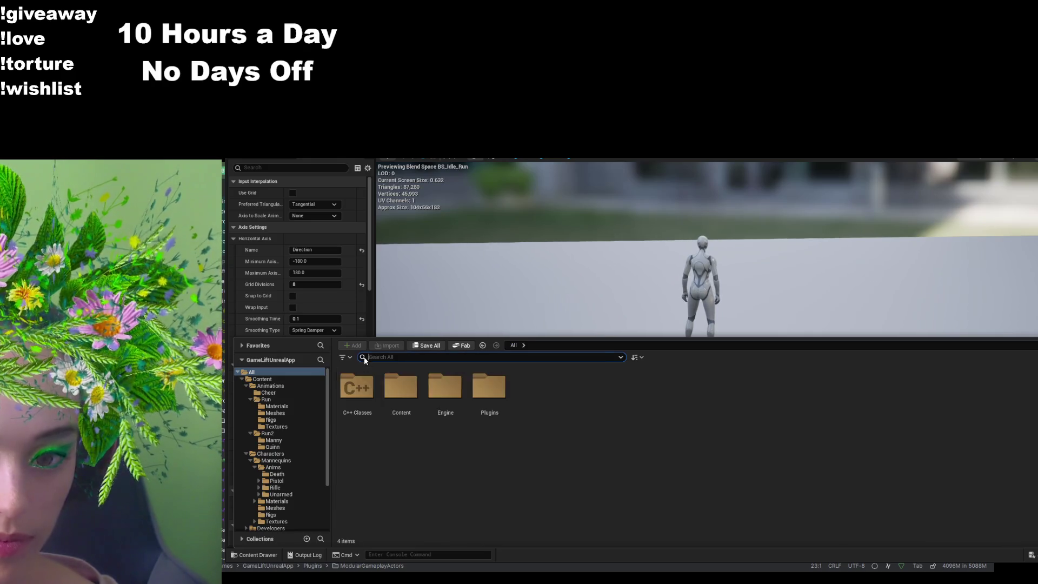
{"action": "double_click", "coordinate": [401, 386]}
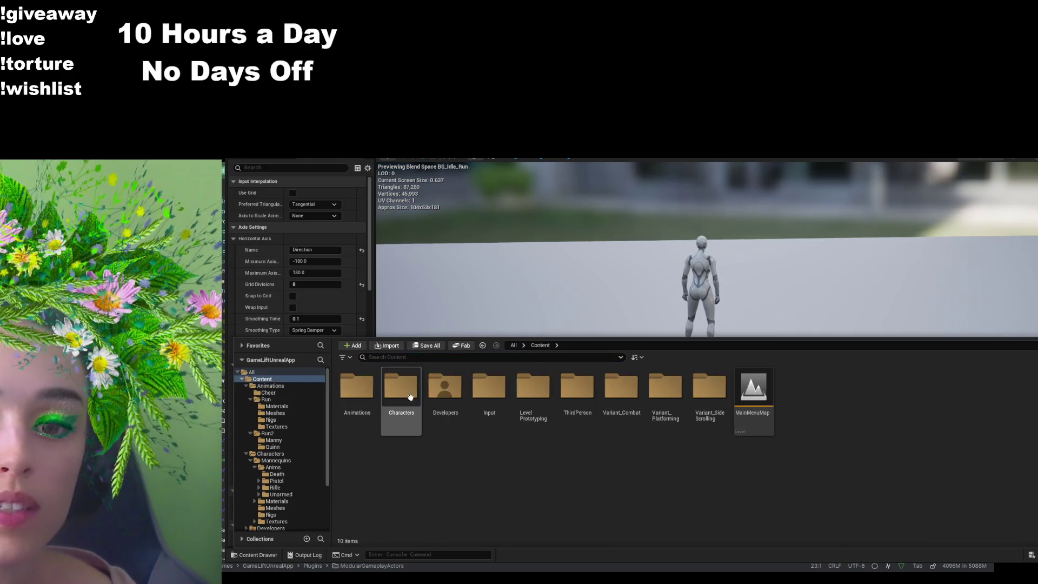
{"action": "double_click", "coordinate": [357, 386]}
{"action": "double_click", "coordinate": [445, 386]}
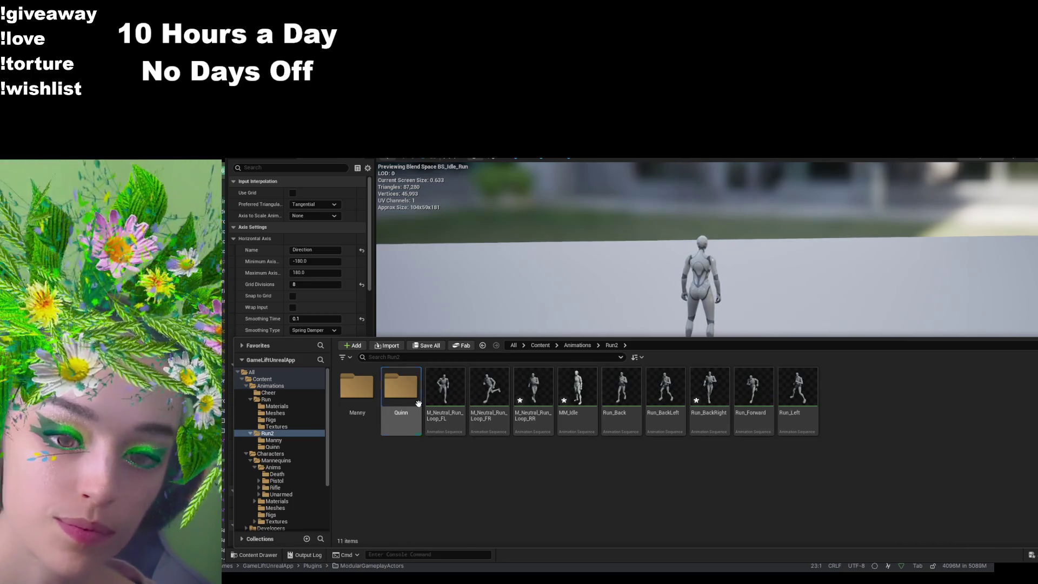
{"action": "double_click", "coordinate": [401, 386]}
{"action": "mouse_move", "coordinate": [754, 392]}
{"action": "left_mouse_down"}
{"action": "mouse_move", "coordinate": [541, 459]}
{"action": "mouse_move", "coordinate": [414, 515]}
{"action": "left_mouse_up"}
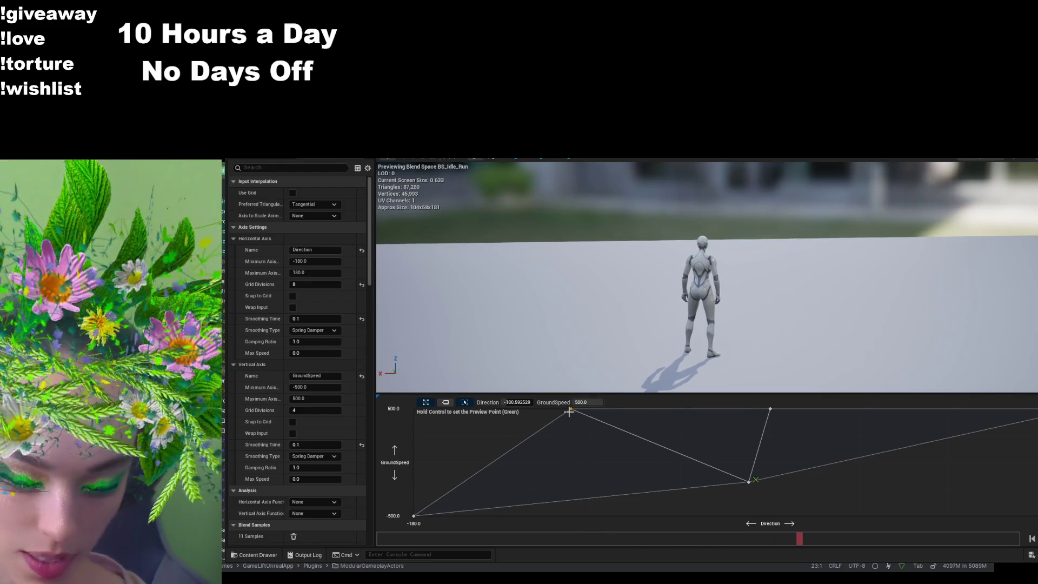
- Delete the four unwanted blend samples, leaving seven on the grid
{"action": "key", "text": "Delete"}
{"action": "key", "text": "Delete"}
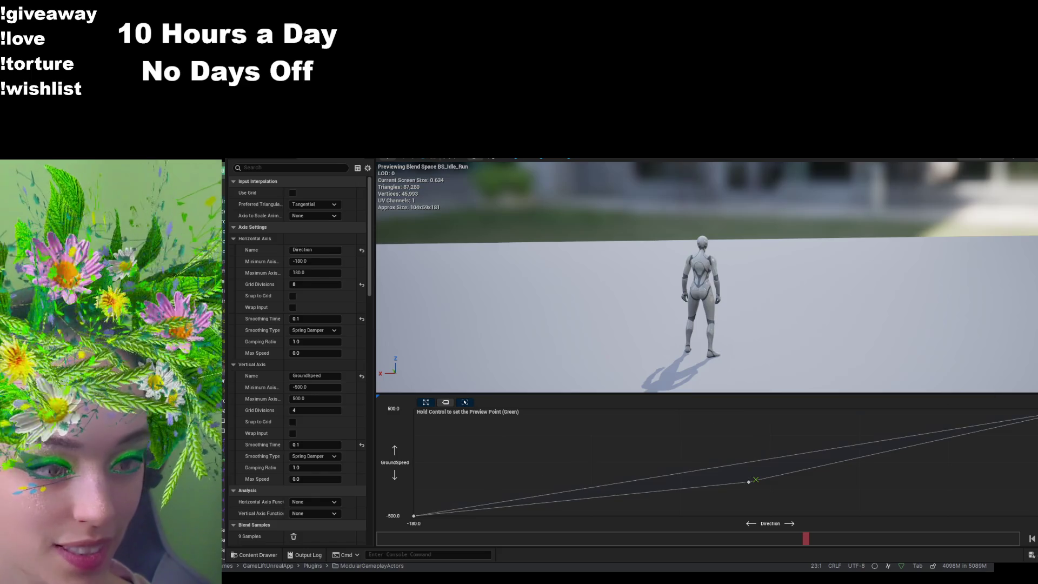
{"action": "key", "text": "Delete"}
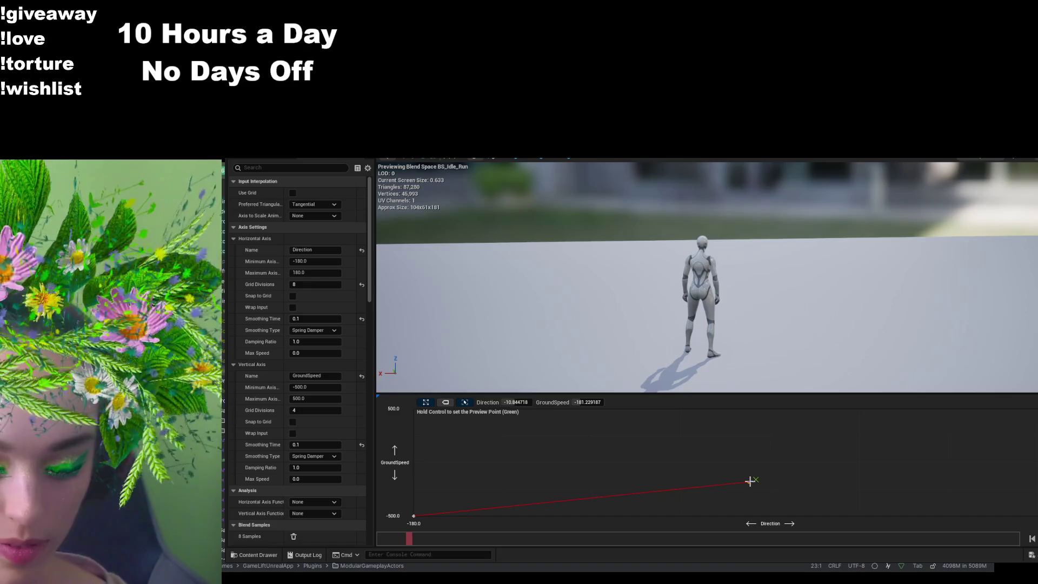
{"action": "key", "text": "Delete"}
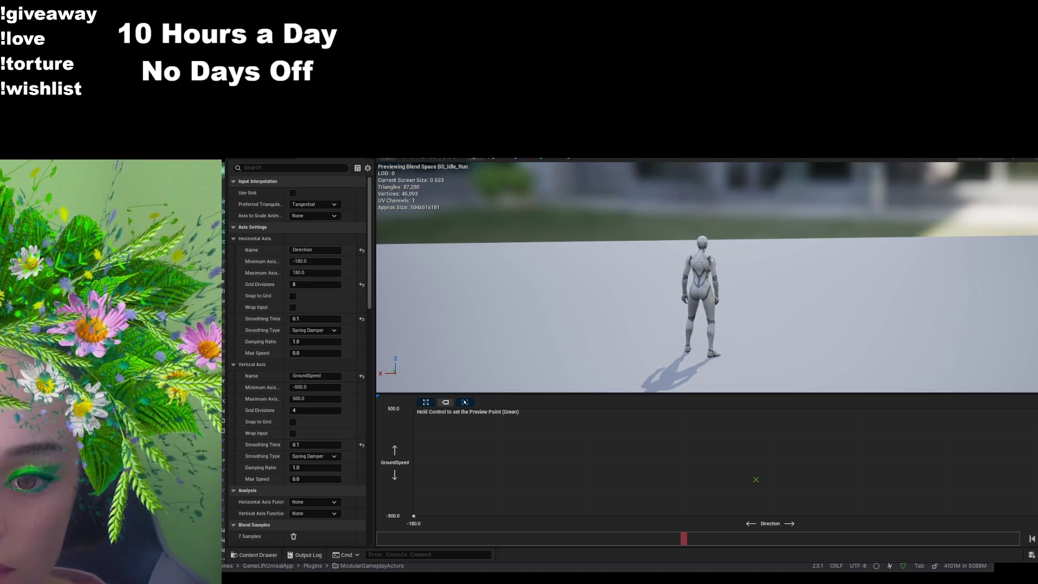
- Enter 0 as the GroundSpeed minimum and 100 as its maximum
{"action": "left_click", "coordinate": [310, 389]}
{"action": "type", "text": "0"}
{"action": "key", "text": "Tab"}
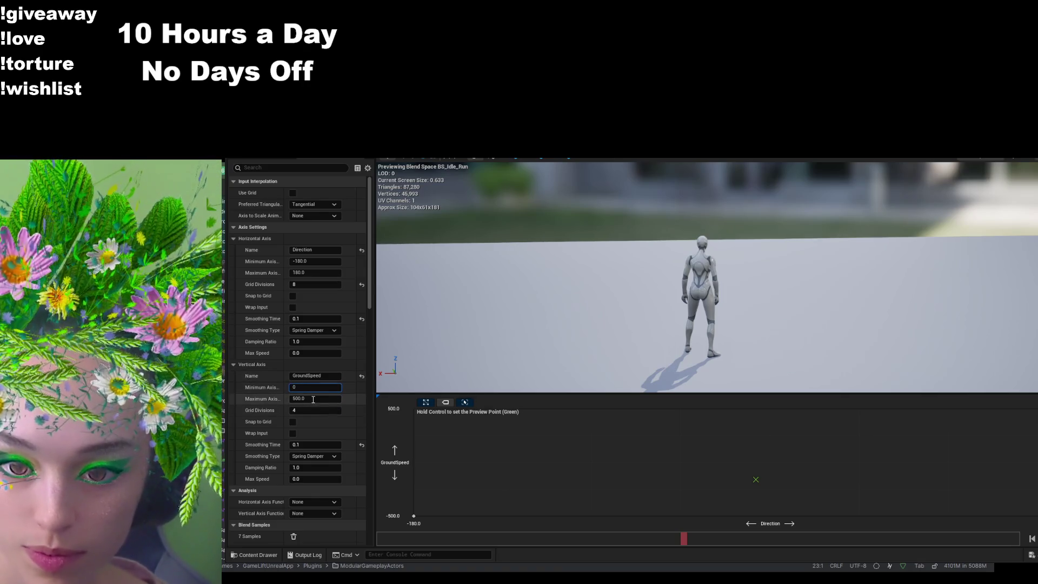
{"action": "type", "text": "100"}
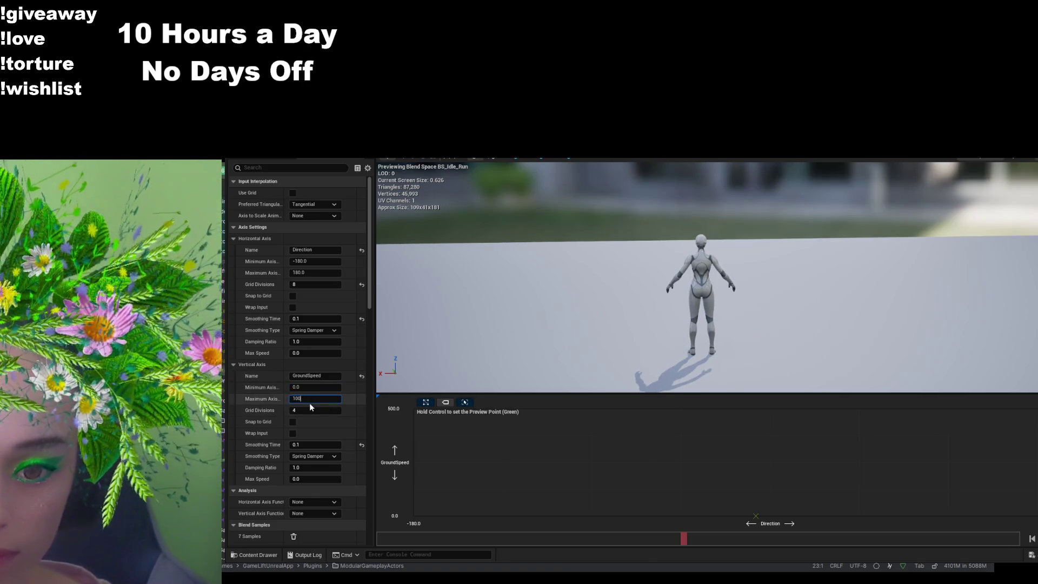
{"action": "key", "text": "Return"}
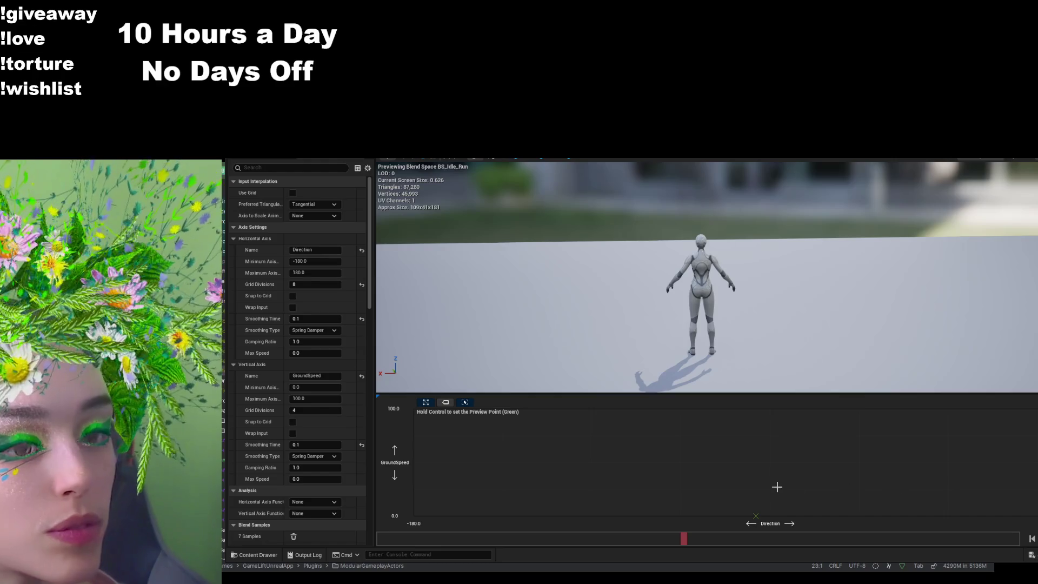
{"action": "left_click", "coordinate": [257, 554]}
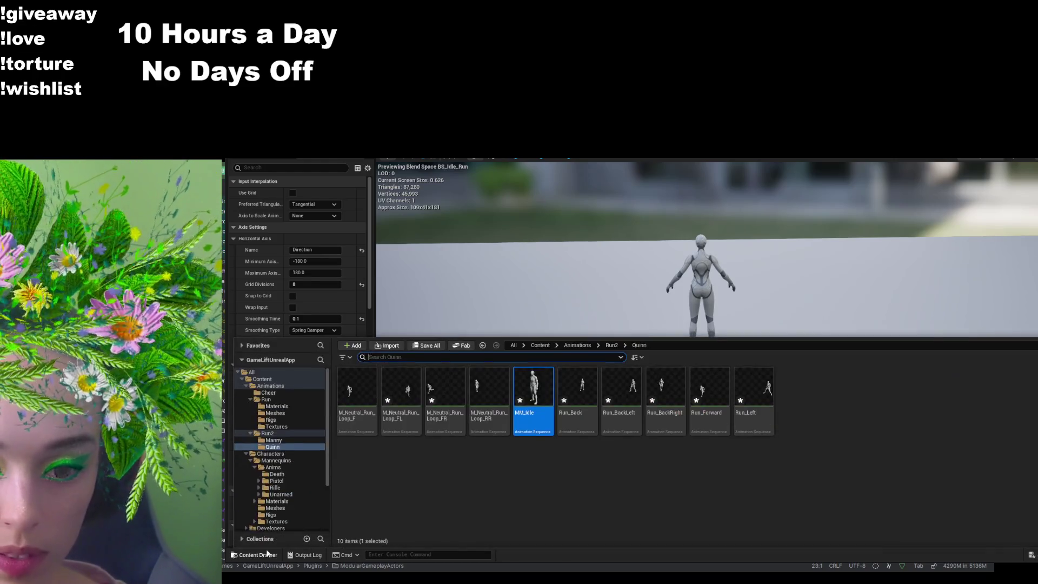
- Place MM_Idle on the blend grid at the bottom-left corner
{"action": "left_click_drag", "start_coordinate": [532, 417], "coordinate": [503, 451]}
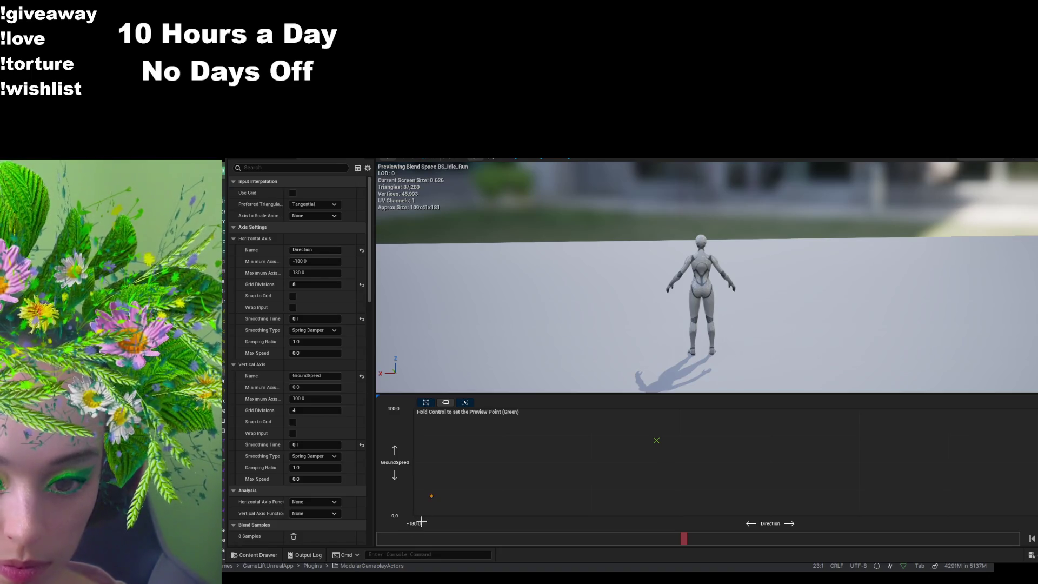
{"action": "left_click_drag", "start_coordinate": [421, 521], "coordinate": [400, 521]}
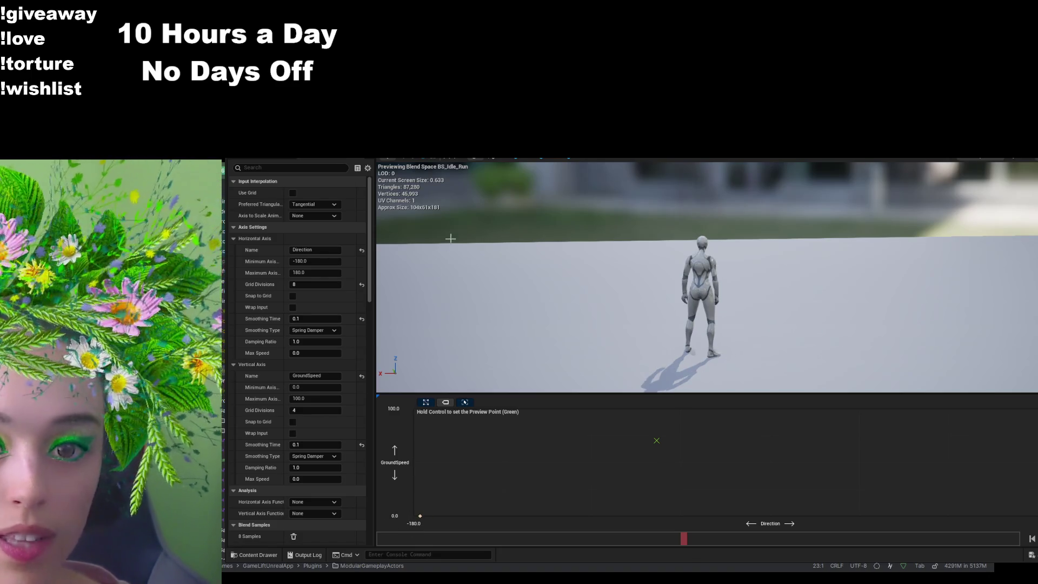
{"action": "left_click", "coordinate": [265, 554]}
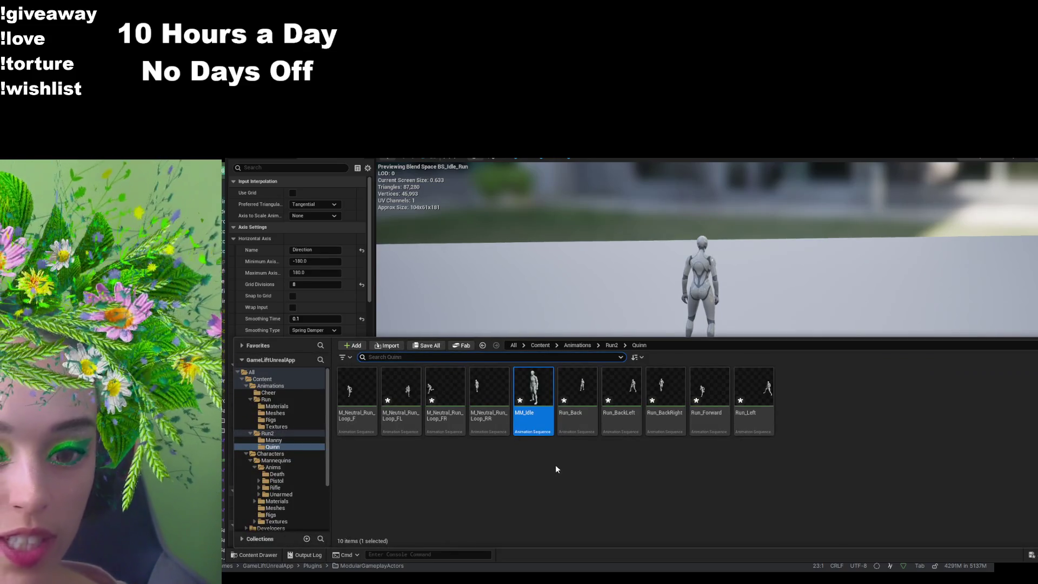
- Create a new blend space named BS_Idle_Running in the Animations folder
{"action": "left_click", "coordinate": [590, 345]}
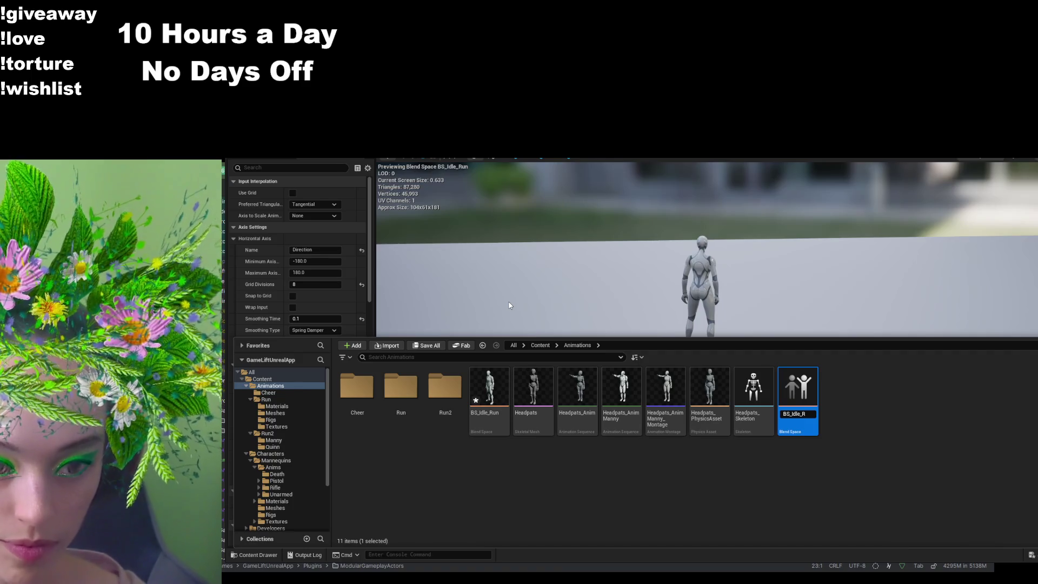
{"action": "key", "text": "Return"}
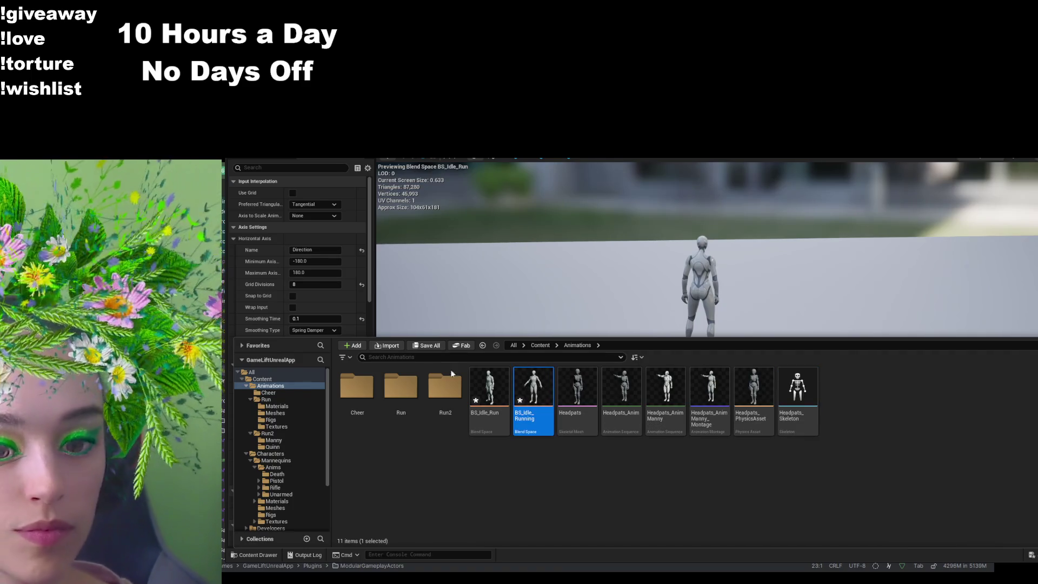
{"action": "left_click", "coordinate": [490, 397]}
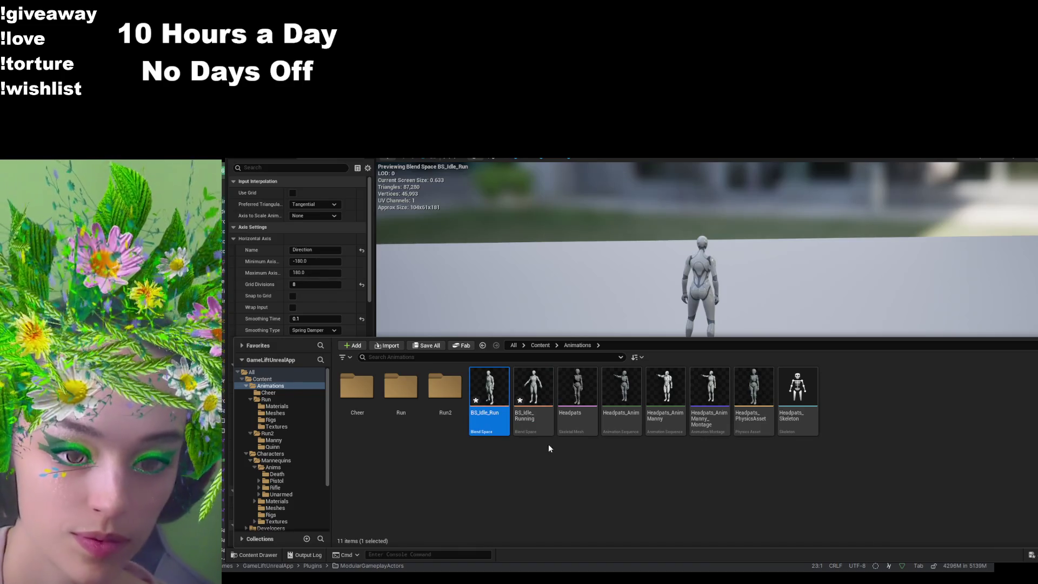
- Open BS_Idle_Running and name the horizontal axis Direction and the vertical axis Speed
{"action": "double_click", "coordinate": [533, 395]}
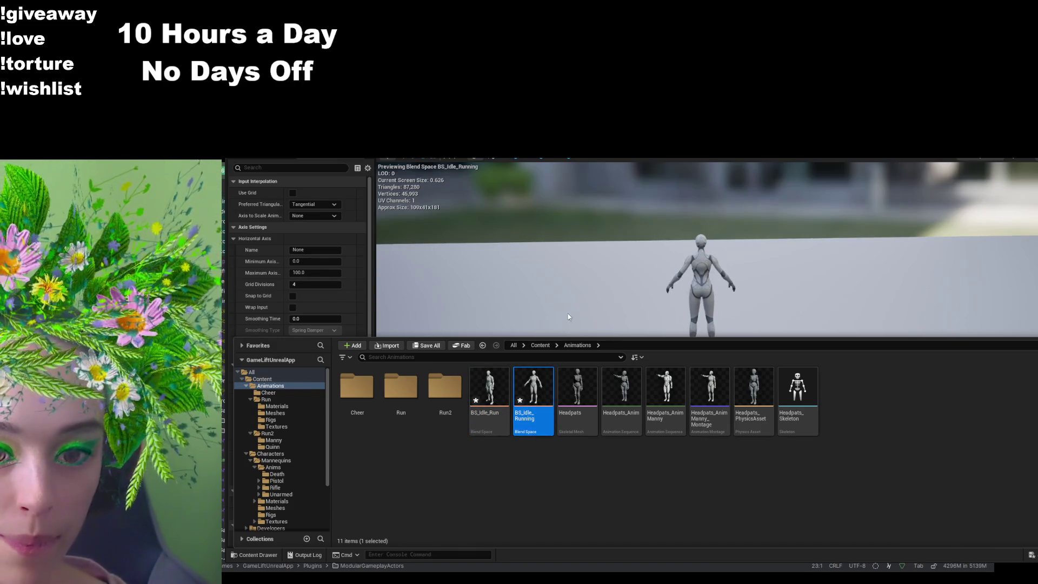
{"action": "left_click", "coordinate": [568, 294]}
{"action": "left_click", "coordinate": [310, 249]}
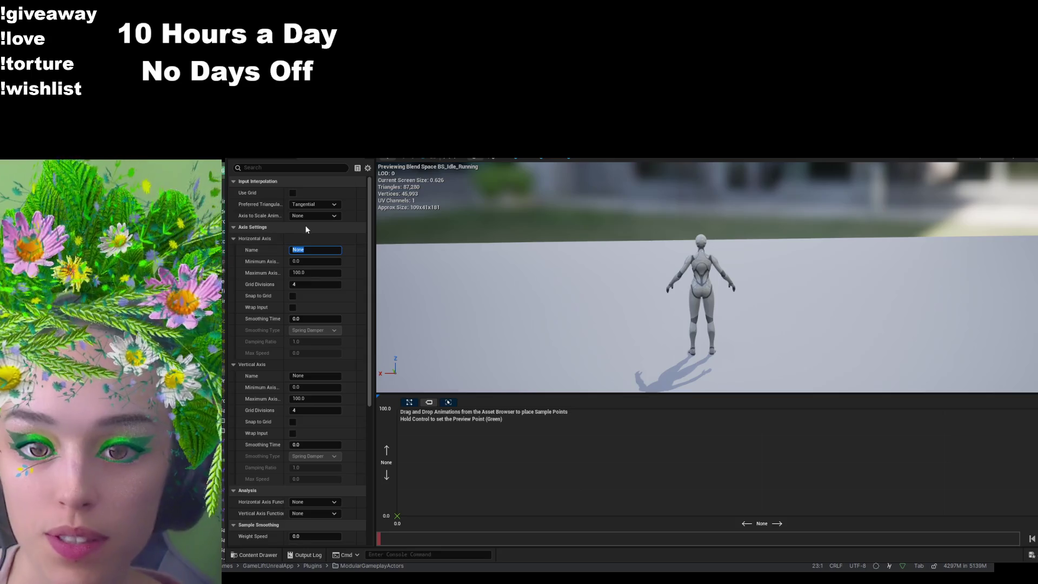
{"action": "type", "text": "Direction"}
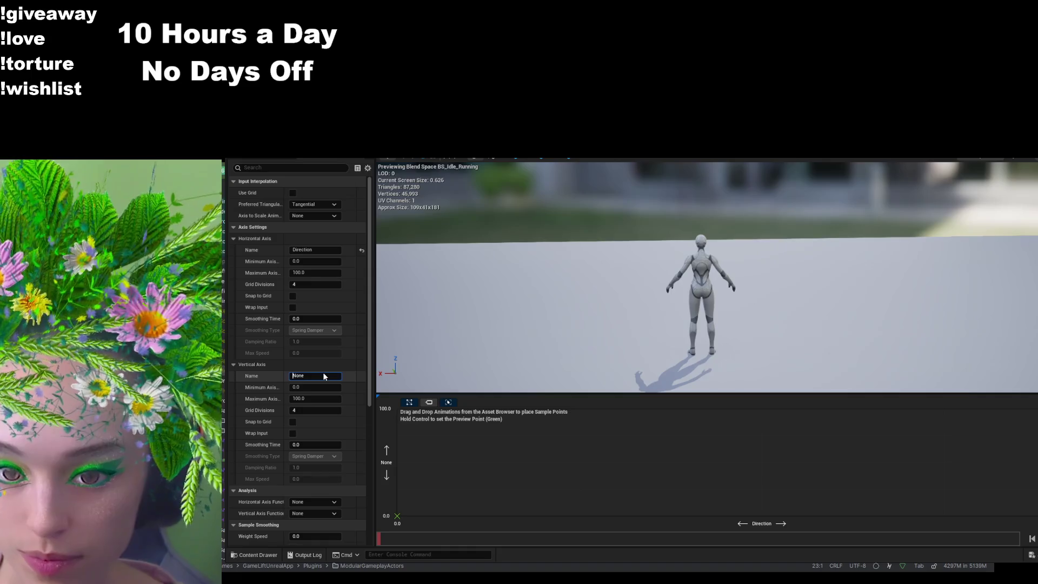
{"action": "left_click", "coordinate": [322, 374]}
{"action": "type", "text": "Speed"}
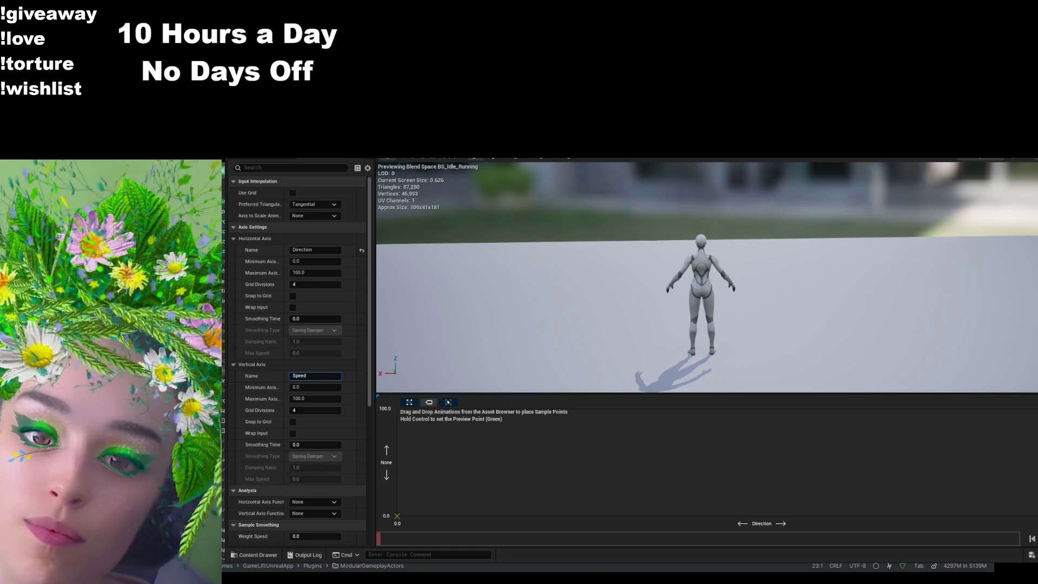
- Give the Direction axis a -180 to 180 range with 8 grid divisions
{"action": "left_click", "coordinate": [302, 262]}
{"action": "type", "text": "-180"}
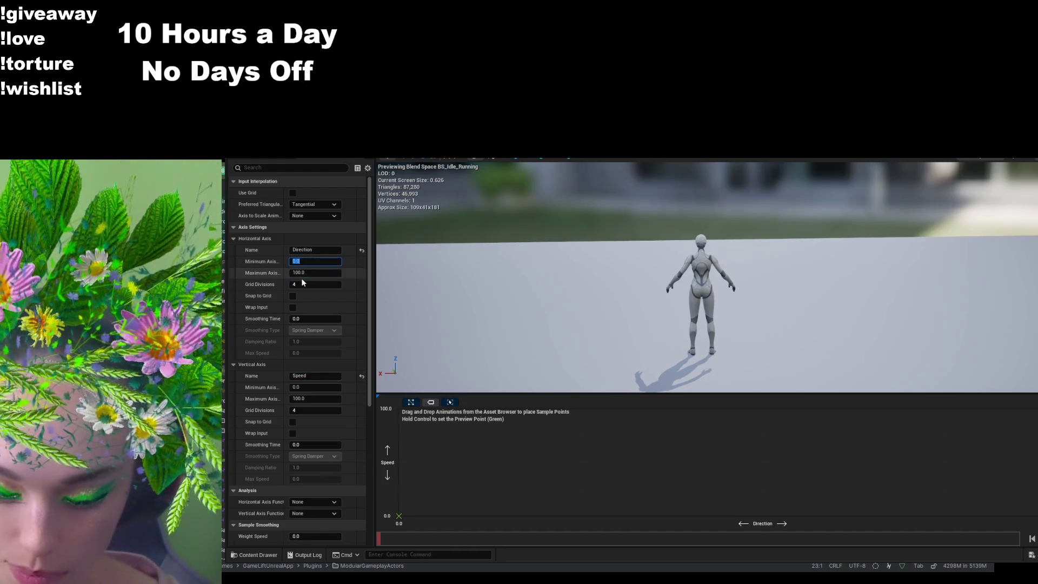
{"action": "key", "text": "Tab"}
{"action": "type", "text": "180"}
{"action": "key", "text": "Return"}
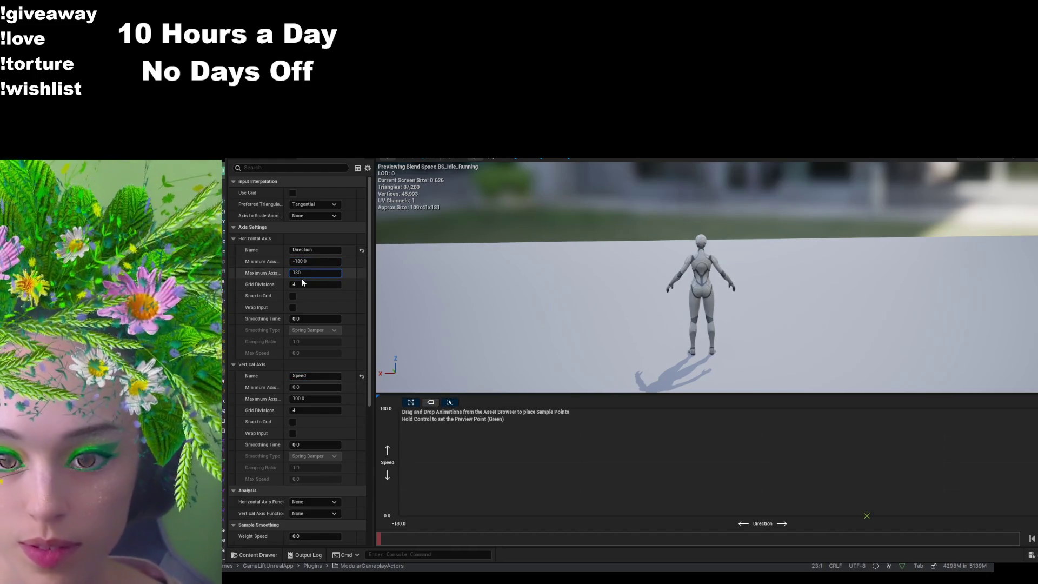
{"action": "left_click", "coordinate": [302, 282]}
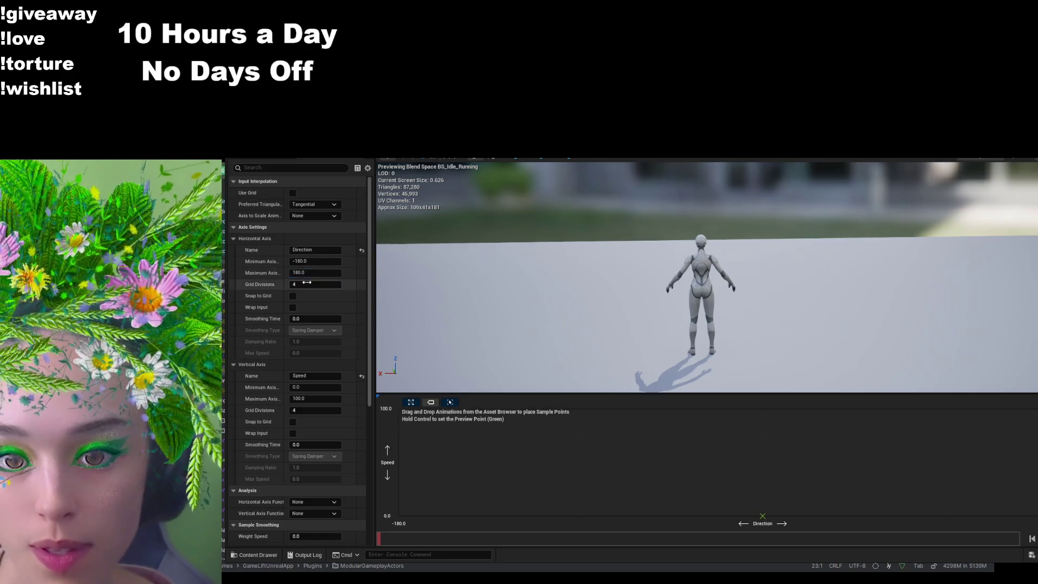
{"action": "type", "text": "8"}
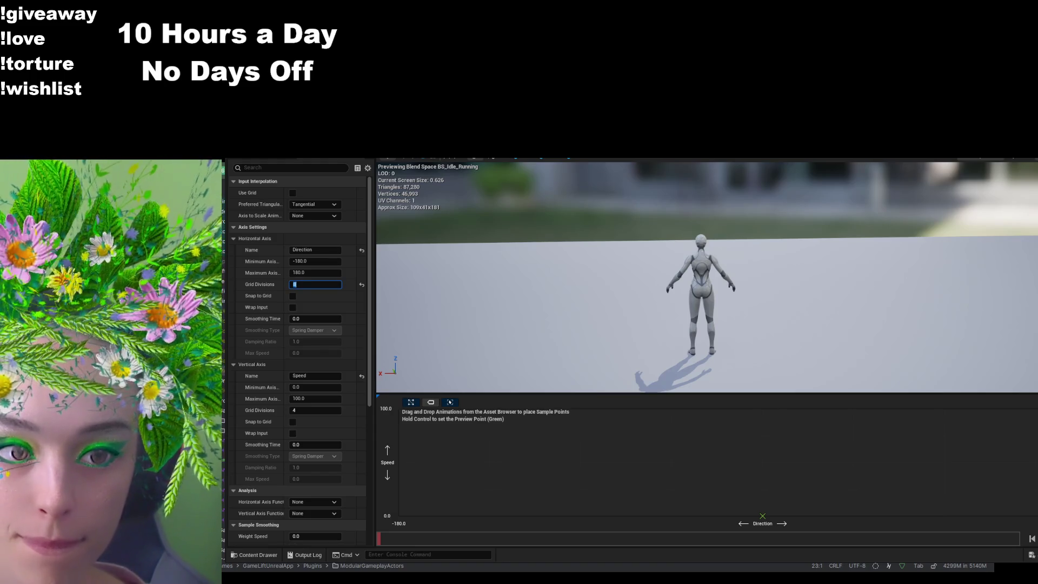
{"action": "left_click", "coordinate": [257, 554]}
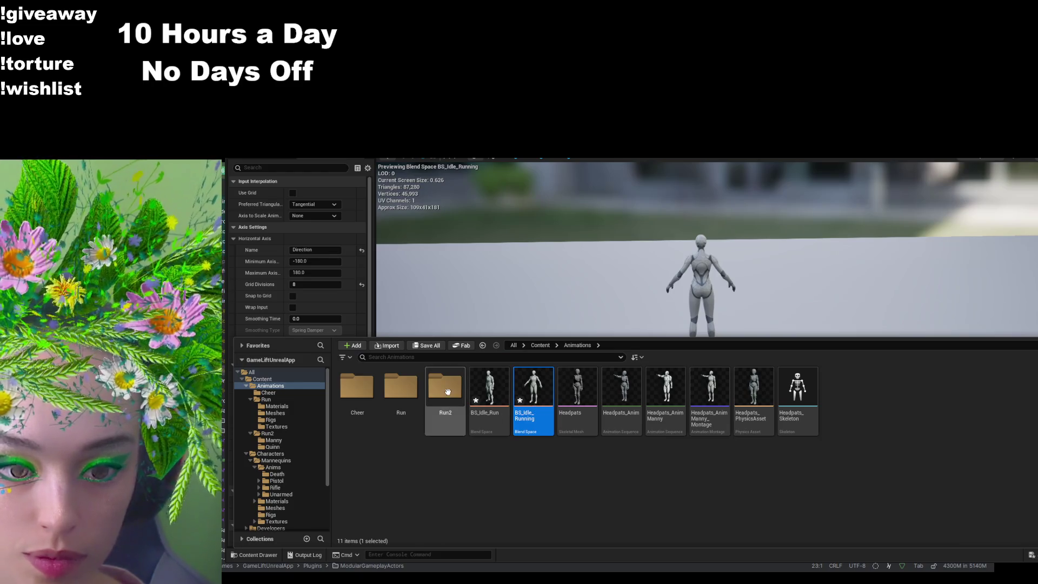
- From Run2/Quinn, place MM_Idle samples at Direction -180 and -90 on the Speed 0 row
{"action": "double_click", "coordinate": [445, 386]}
{"action": "double_click", "coordinate": [393, 395]}
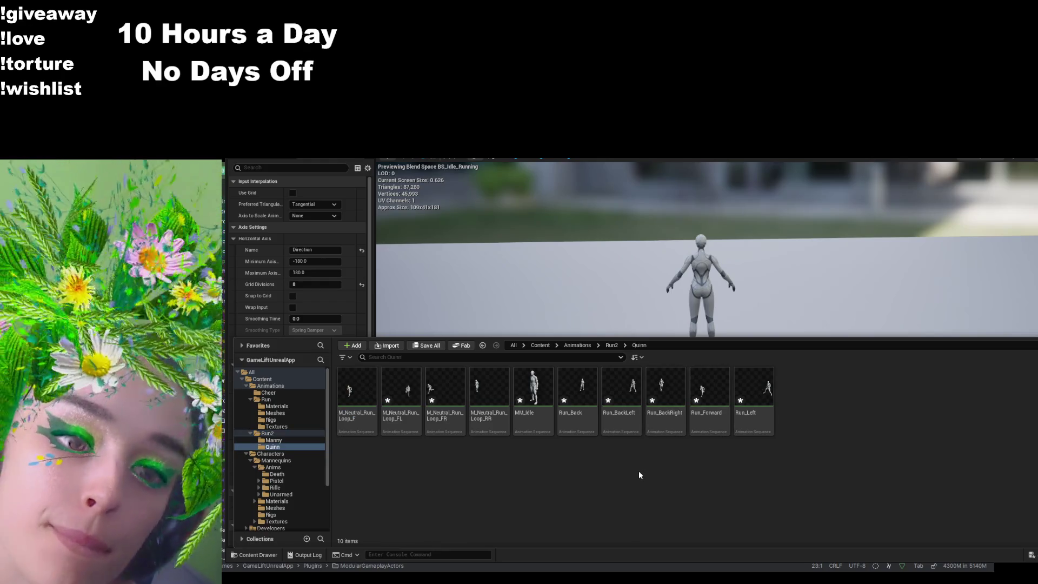
{"action": "mouse_move", "coordinate": [533, 387]}
{"action": "left_mouse_down"}
{"action": "mouse_move", "coordinate": [620, 364]}
{"action": "mouse_move", "coordinate": [397, 517]}
{"action": "left_mouse_up"}
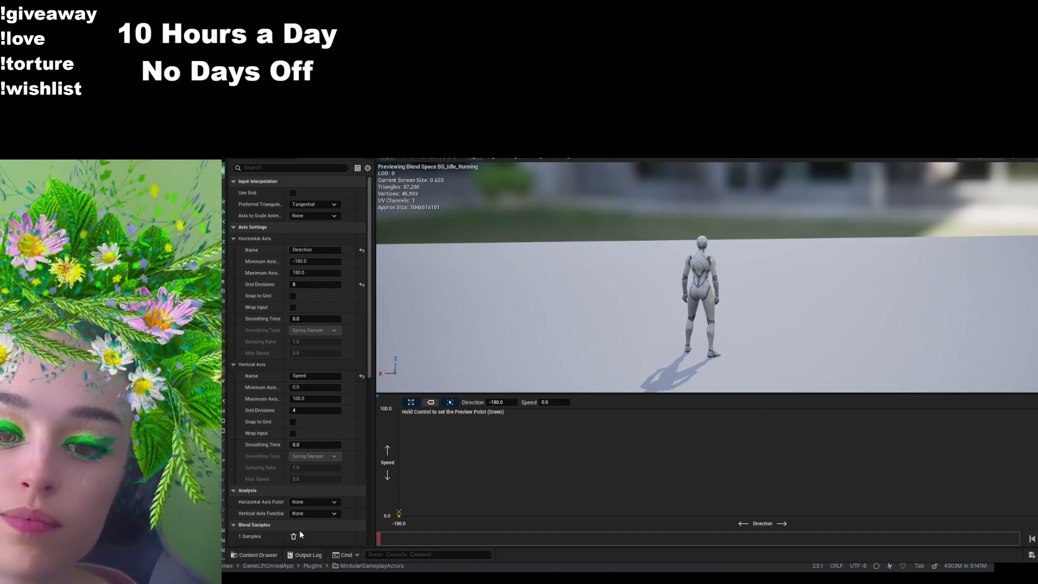
{"action": "left_click", "coordinate": [254, 555]}
{"action": "left_click_drag", "start_coordinate": [533, 403], "coordinate": [473, 504]}
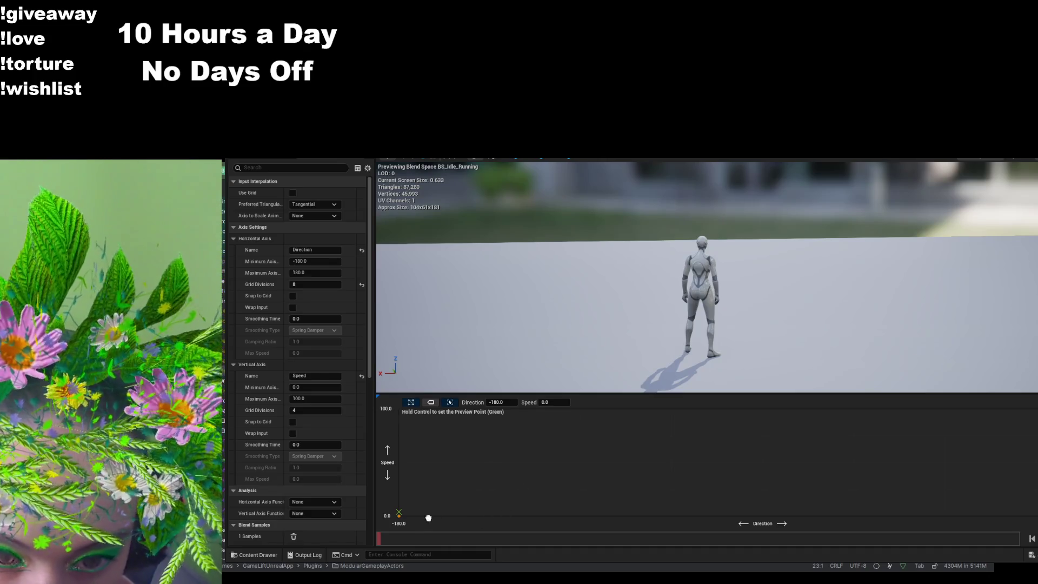
{"action": "left_click", "coordinate": [271, 554]}
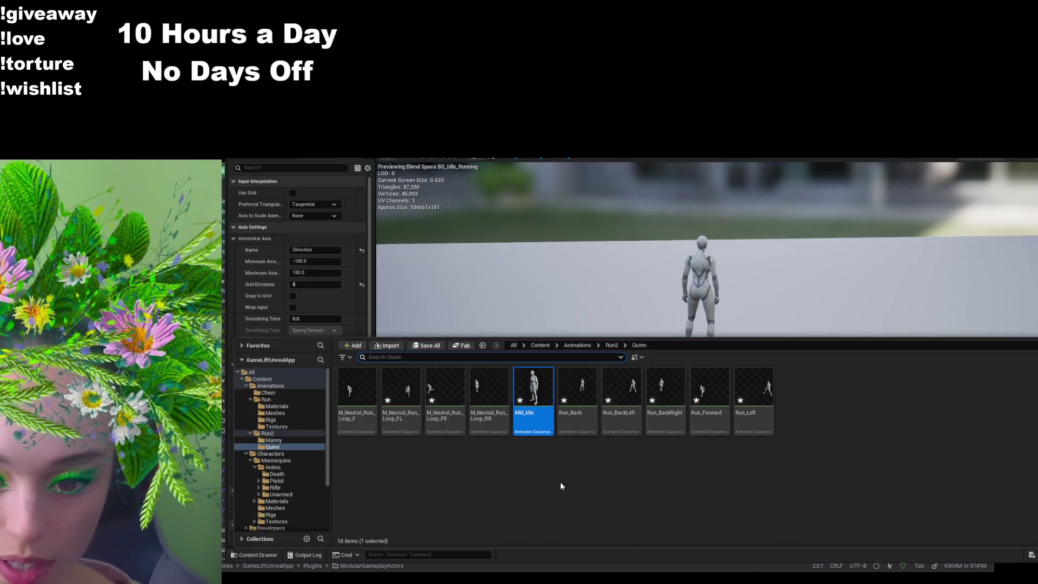
{"action": "mouse_move", "coordinate": [542, 400]}
{"action": "left_mouse_down"}
{"action": "mouse_move", "coordinate": [641, 454]}
{"action": "mouse_move", "coordinate": [546, 514]}
{"action": "left_mouse_up"}
- Drag four more MM_Idle samples across the remaining Speed 0 grid points
{"action": "left_click", "coordinate": [271, 554]}
{"action": "mouse_move", "coordinate": [505, 440]}
{"action": "left_mouse_down"}
{"action": "mouse_move", "coordinate": [593, 347]}
{"action": "mouse_move", "coordinate": [697, 496]}
{"action": "mouse_move", "coordinate": [684, 515]}
{"action": "left_mouse_up"}
{"action": "left_click", "coordinate": [255, 555]}
{"action": "left_click_drag", "start_coordinate": [535, 433], "coordinate": [762, 515]}
{"action": "left_click", "coordinate": [254, 555]}
{"action": "left_click_drag", "start_coordinate": [533, 422], "coordinate": [831, 518]}
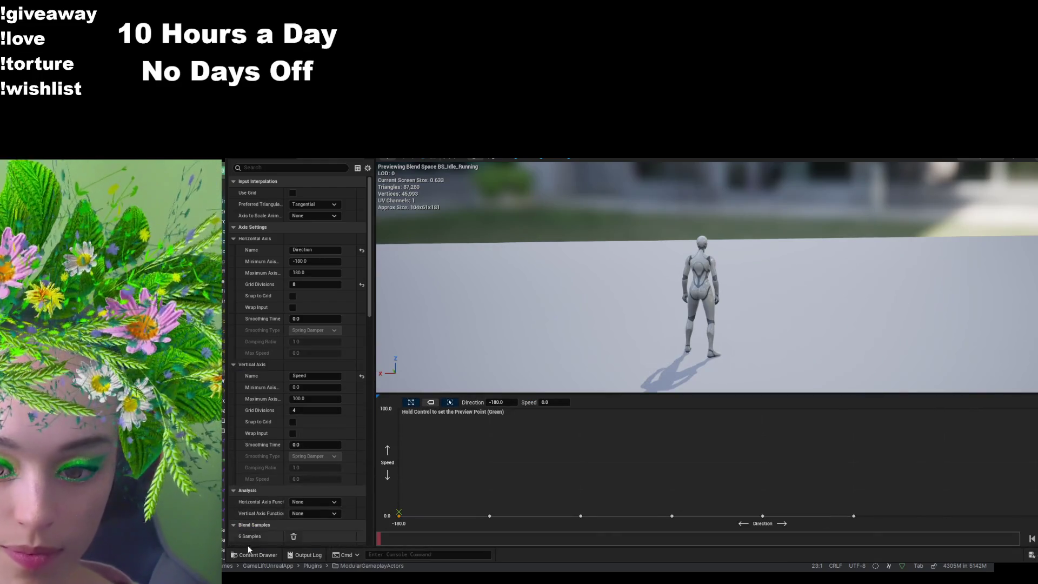
{"action": "left_click", "coordinate": [254, 555]}
{"action": "left_click_drag", "start_coordinate": [521, 397], "coordinate": [1015, 455]}
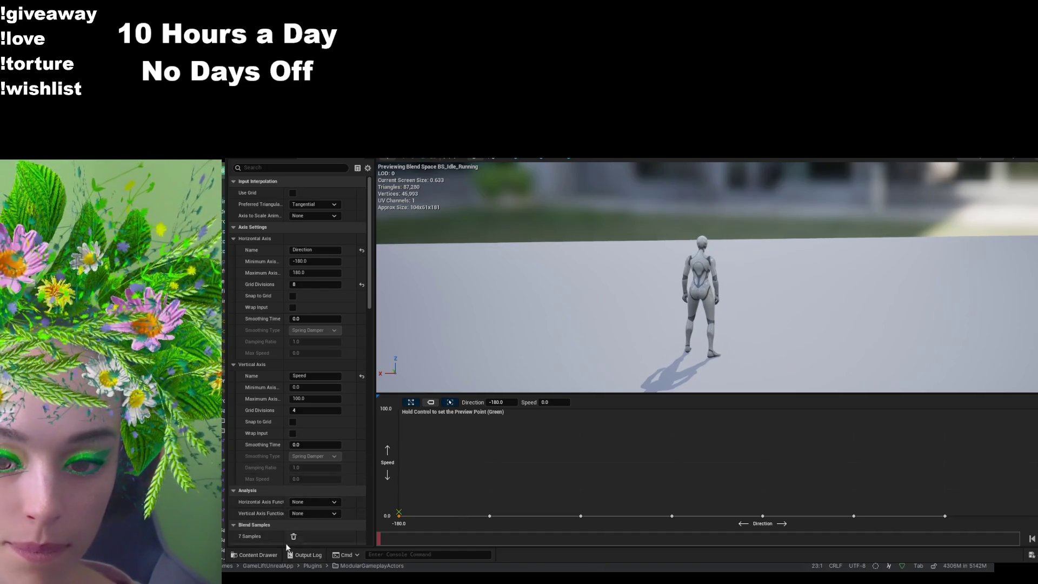
{"action": "left_click", "coordinate": [254, 554]}
{"action": "key", "text": "ctrl+space"}
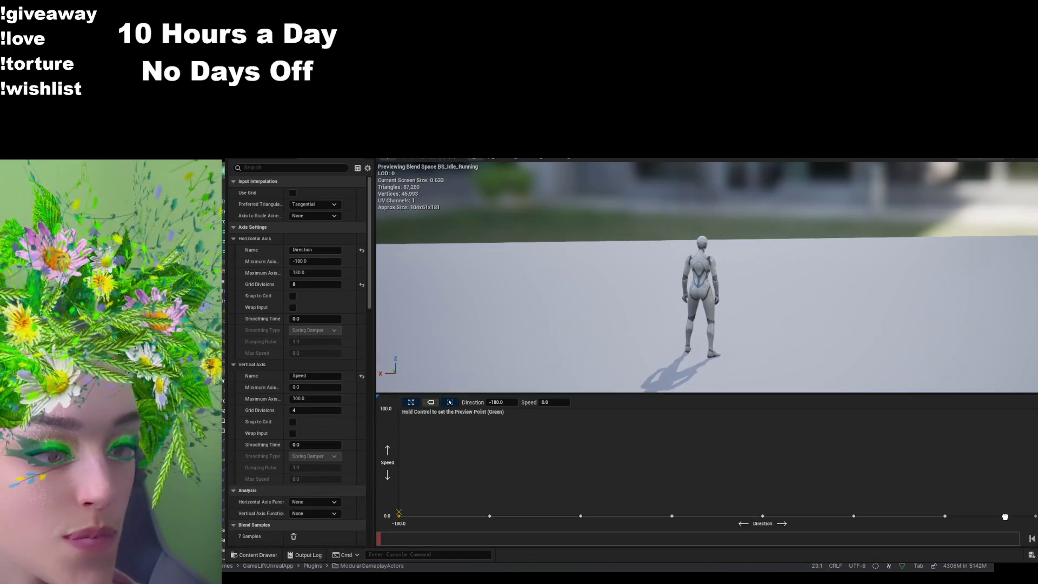
{"action": "left_click", "coordinate": [246, 552]}
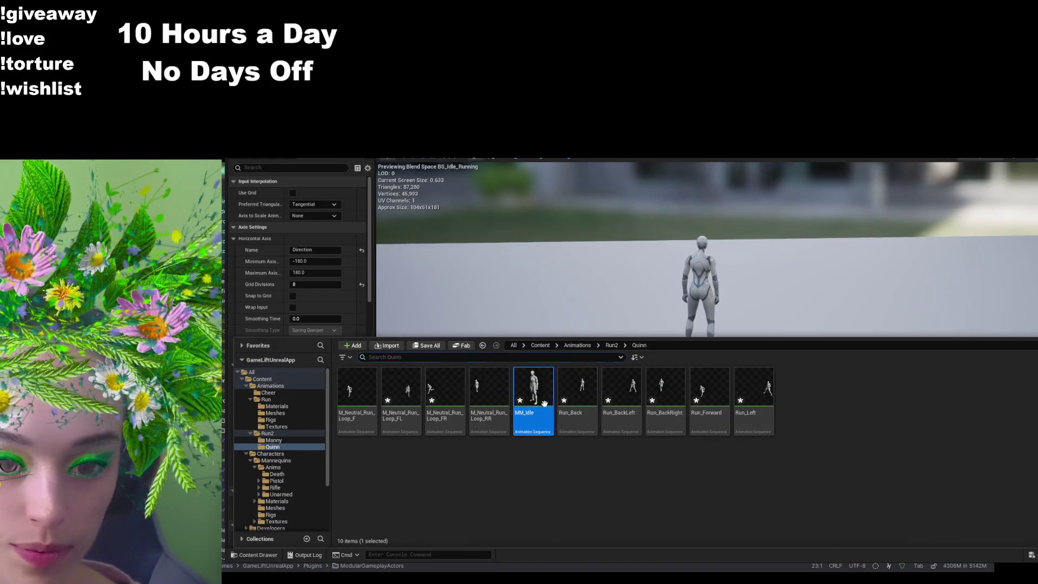
{"action": "key", "text": "ctrl+space"}
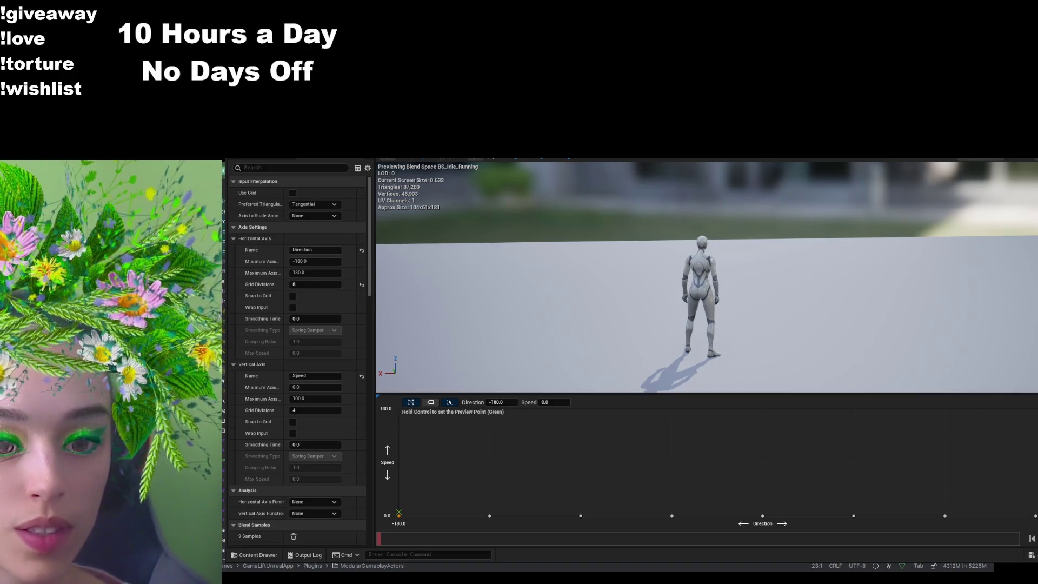
{"action": "left_click", "coordinate": [253, 555]}
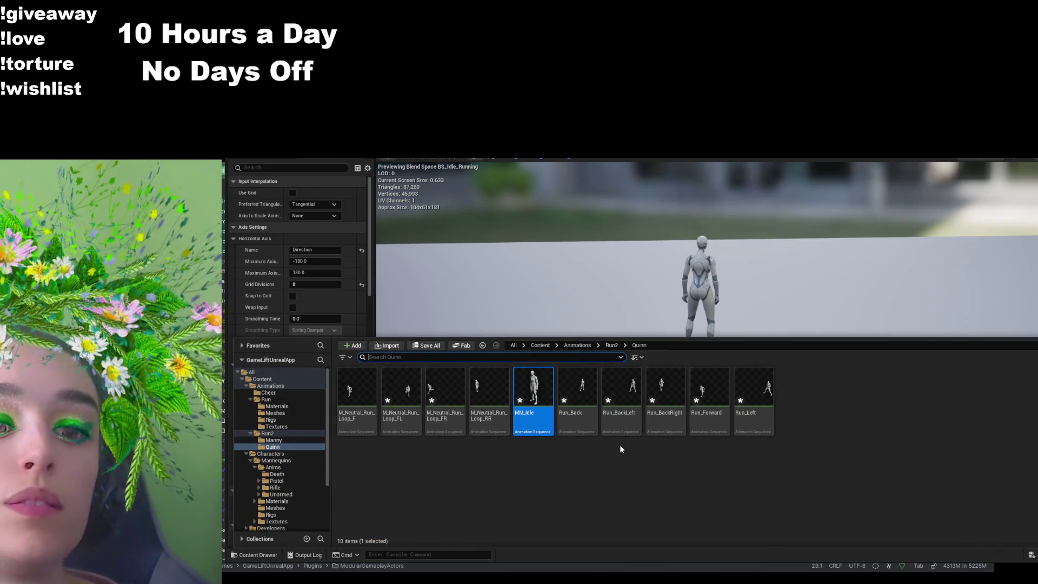
- Place Run_Forward at Speed 100, Direction 0 at the top centre of the grid
{"action": "mouse_move", "coordinate": [709, 389]}
{"action": "left_mouse_down"}
{"action": "mouse_move", "coordinate": [748, 399]}
{"action": "mouse_move", "coordinate": [740, 418]}
{"action": "left_mouse_up"}
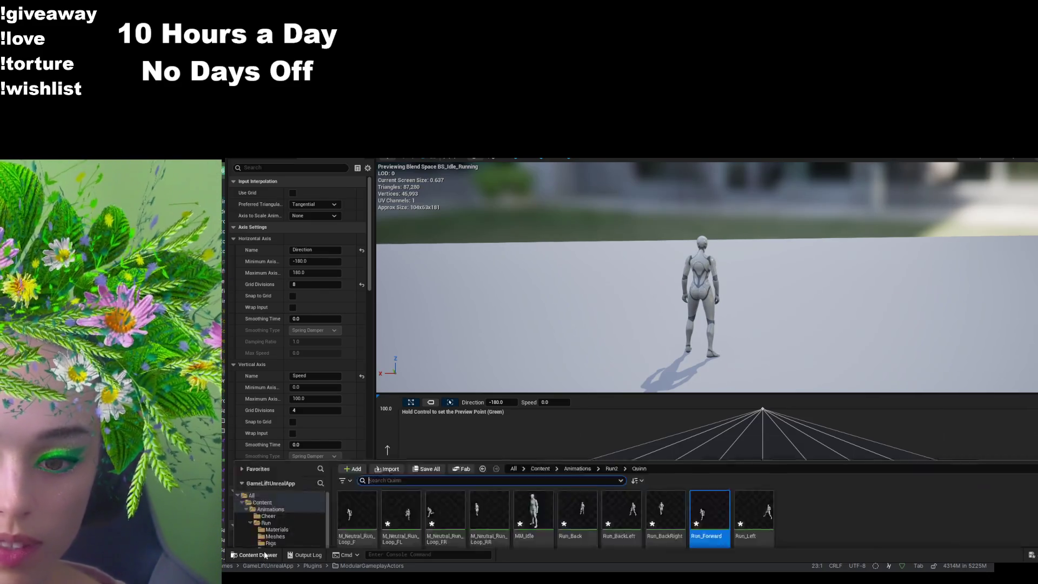
{"action": "left_click", "coordinate": [264, 555]}
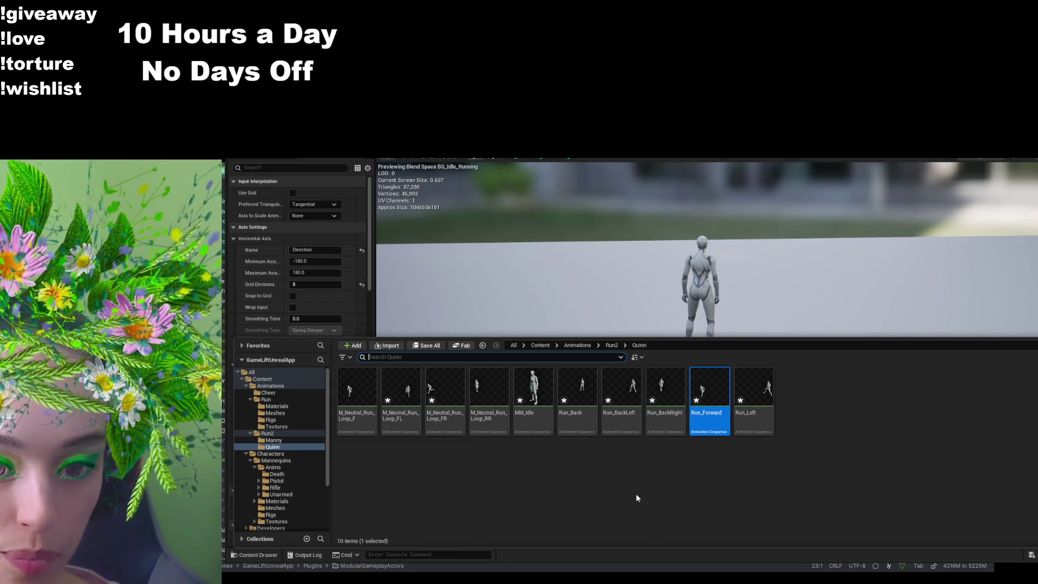
{"action": "left_click", "coordinate": [724, 336]}
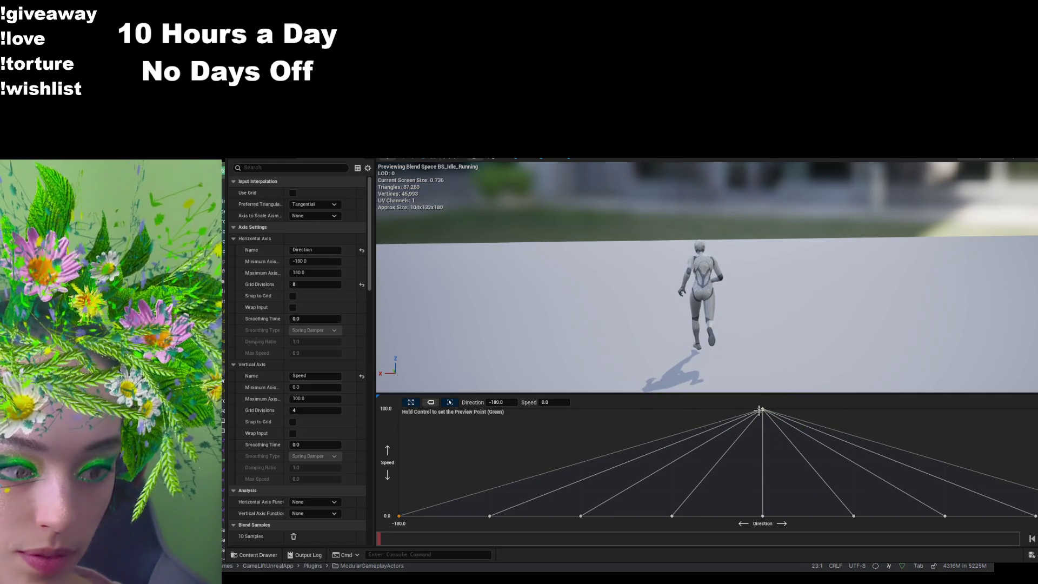
{"action": "left_click", "coordinate": [254, 554]}
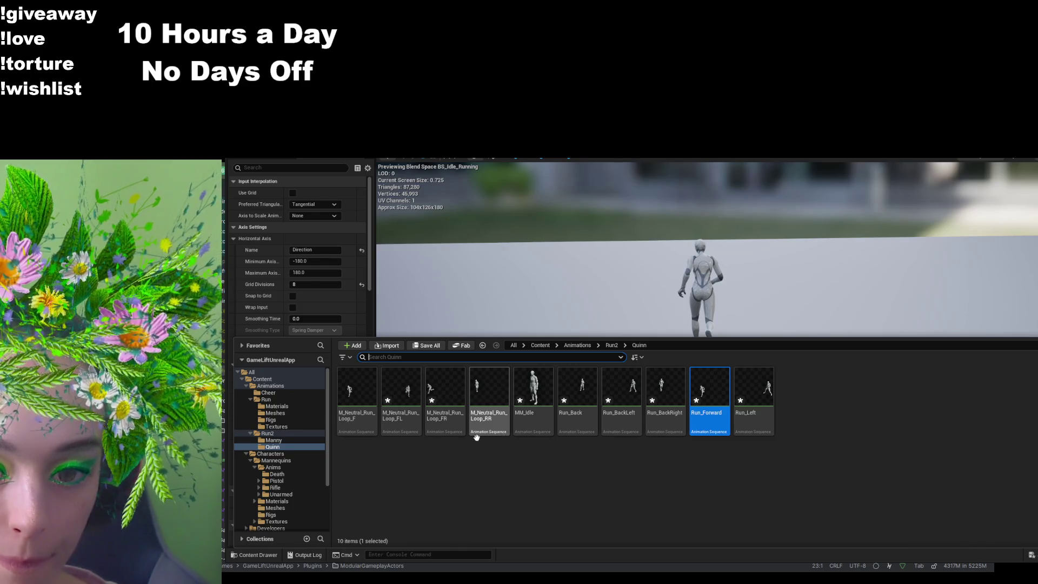
- Add another run loop sample at Speed 100 just right of centre
{"action": "left_click", "coordinate": [445, 389]}
{"action": "left_click", "coordinate": [820, 287]}
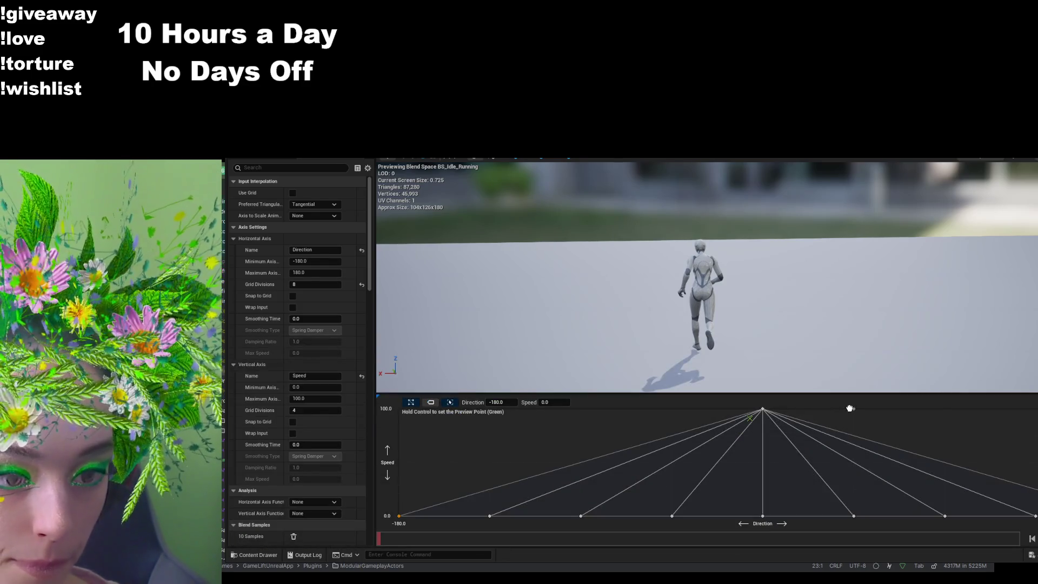
{"action": "left_click_drag", "start_coordinate": [848, 402], "coordinate": [852, 407]}
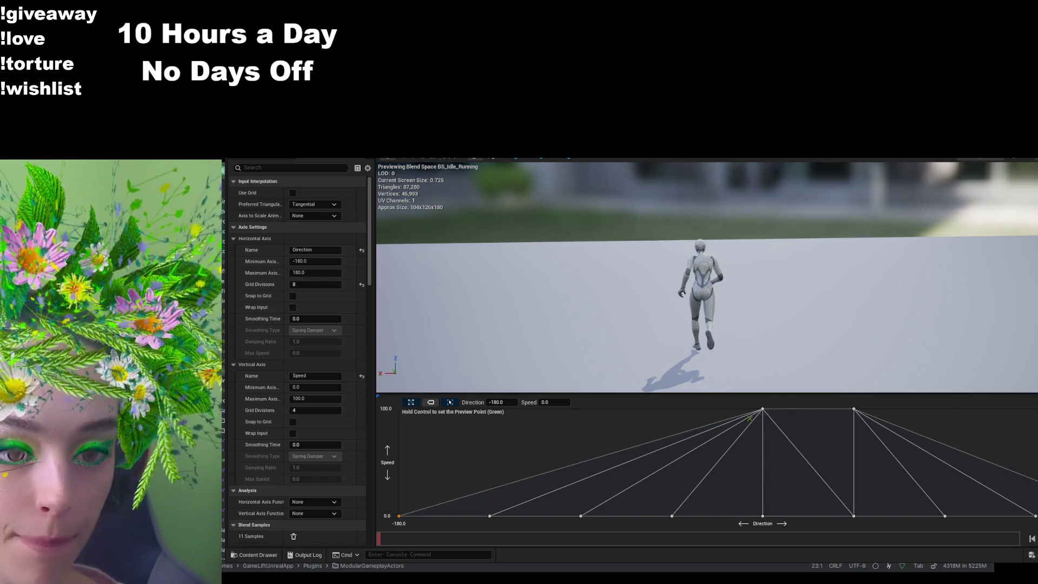
{"action": "left_click", "coordinate": [280, 555]}
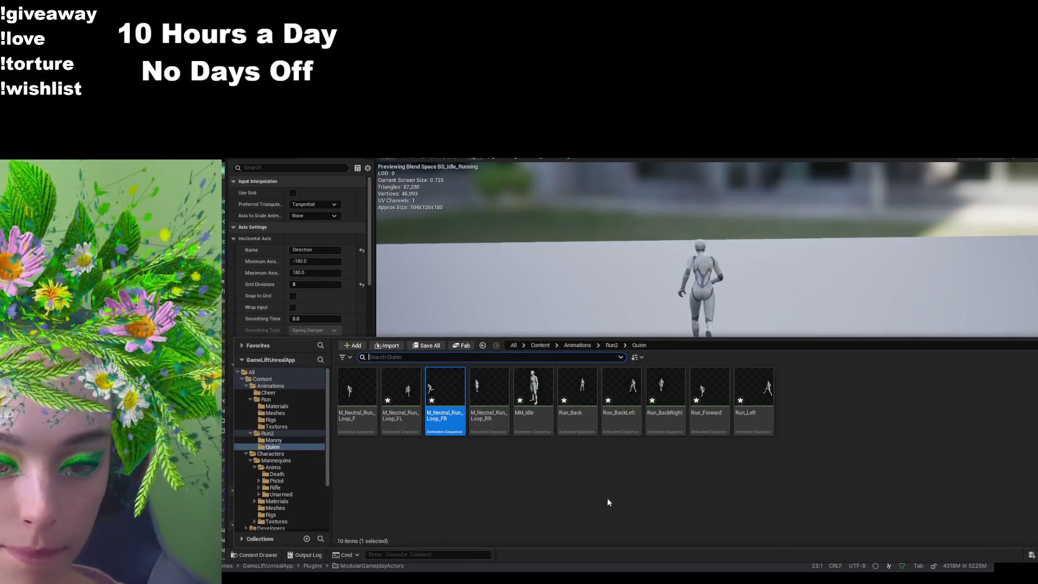